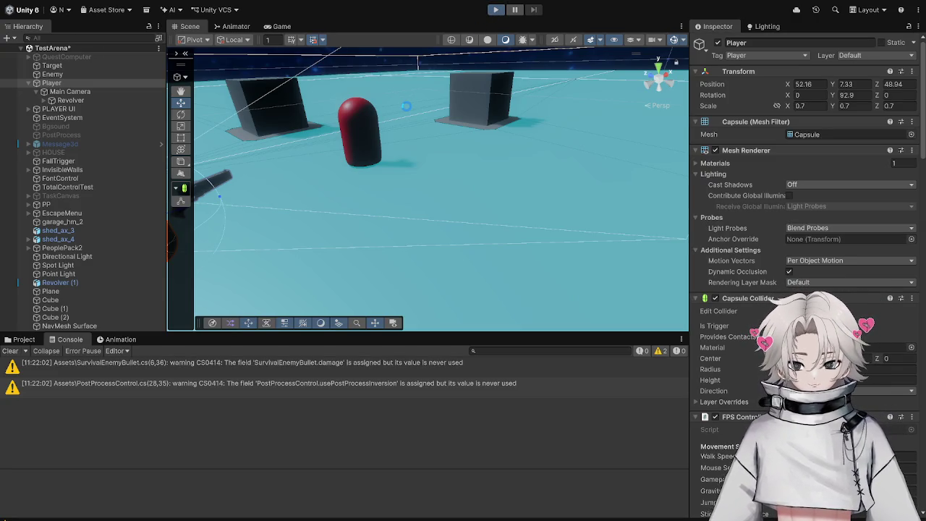
Run the game briefly, then inspect the Enemy and the Player's HP value.
click(496, 9)
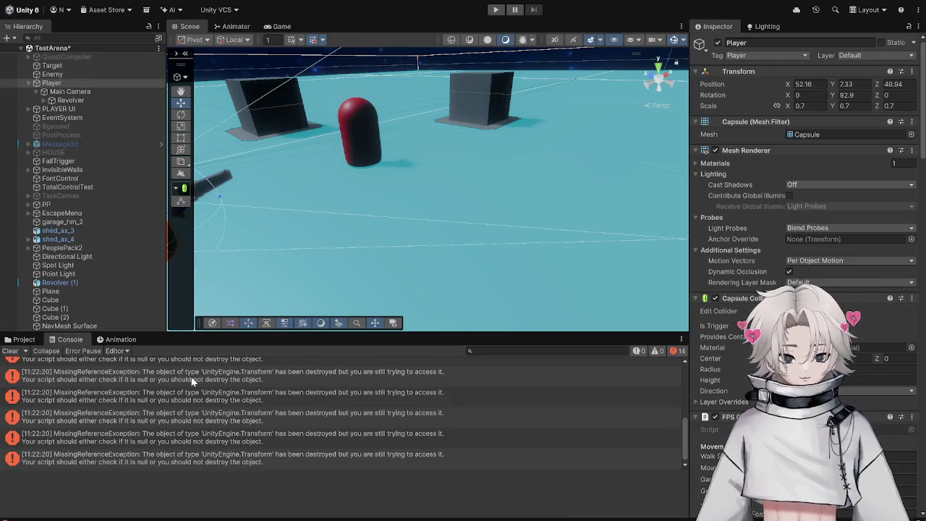
scroll(193, 381, up, 5)
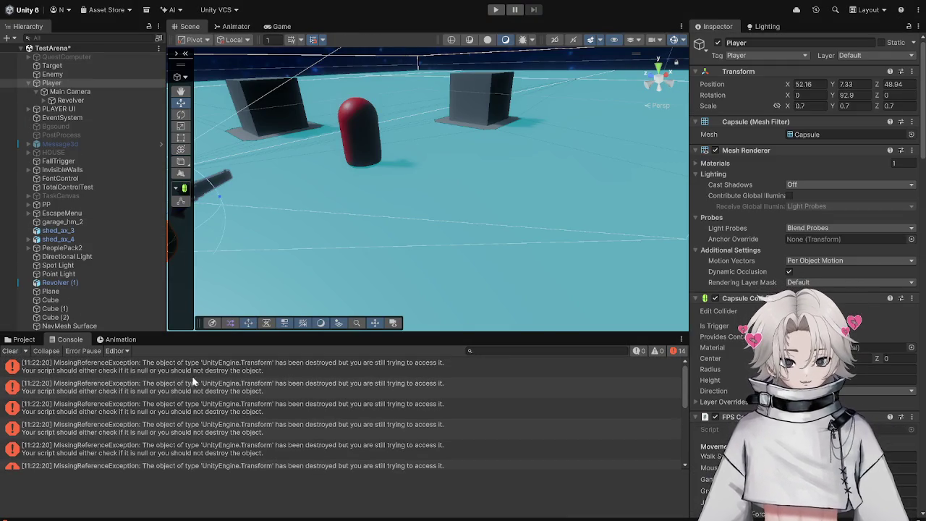
click(52, 65)
click(88, 75)
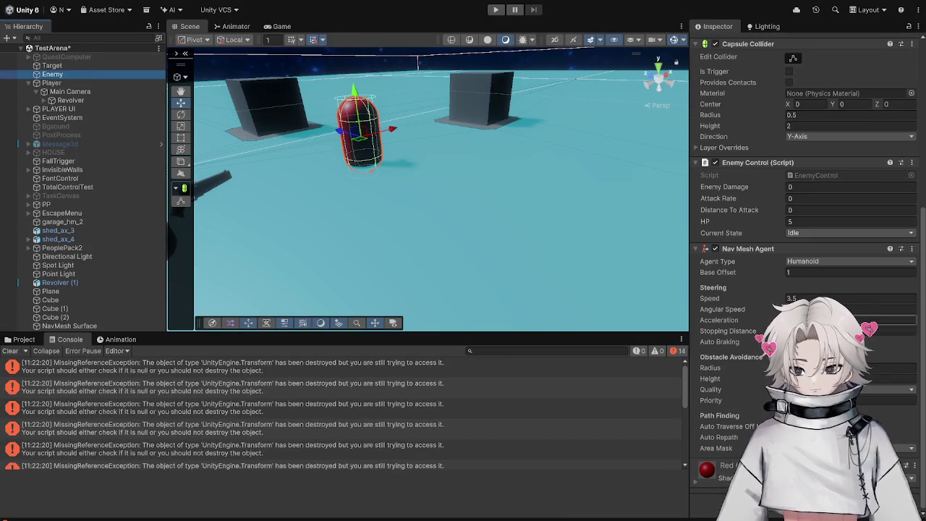
click(108, 84)
scroll(803, 166, down, 15)
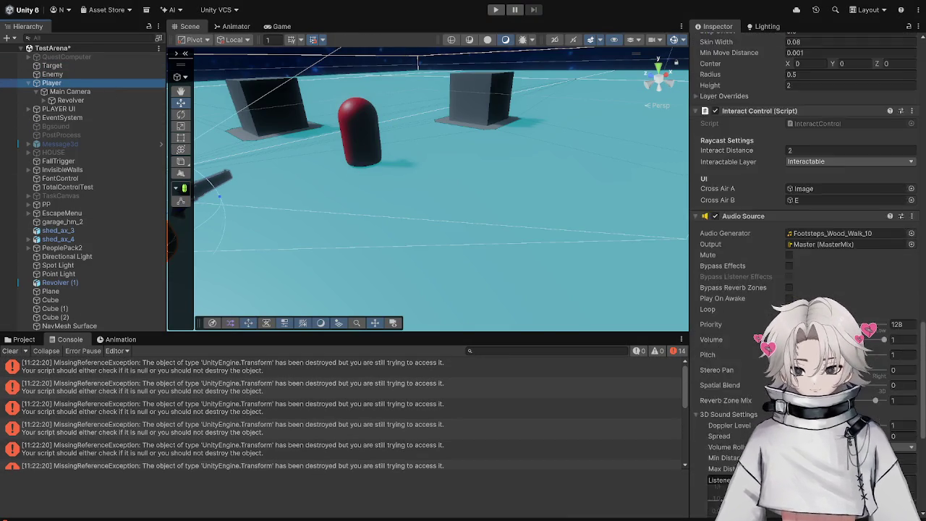
click(897, 448)
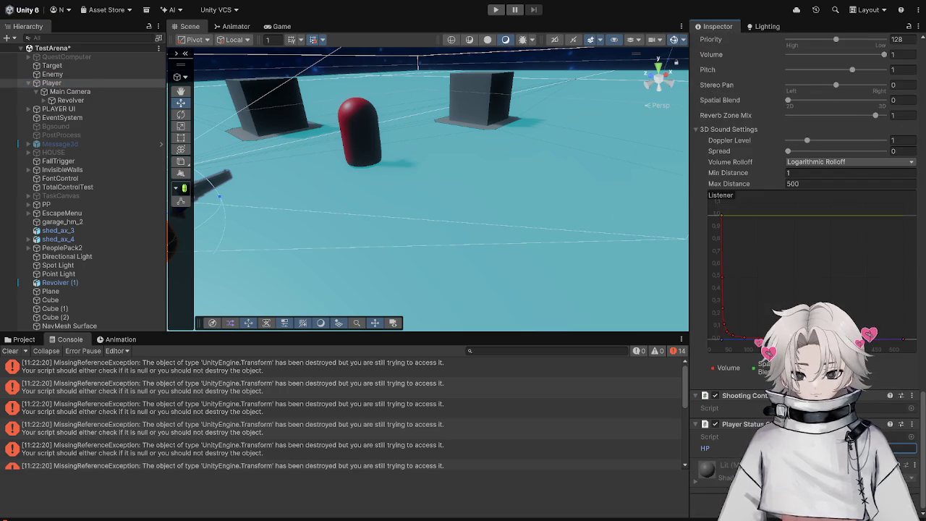
click(85, 73)
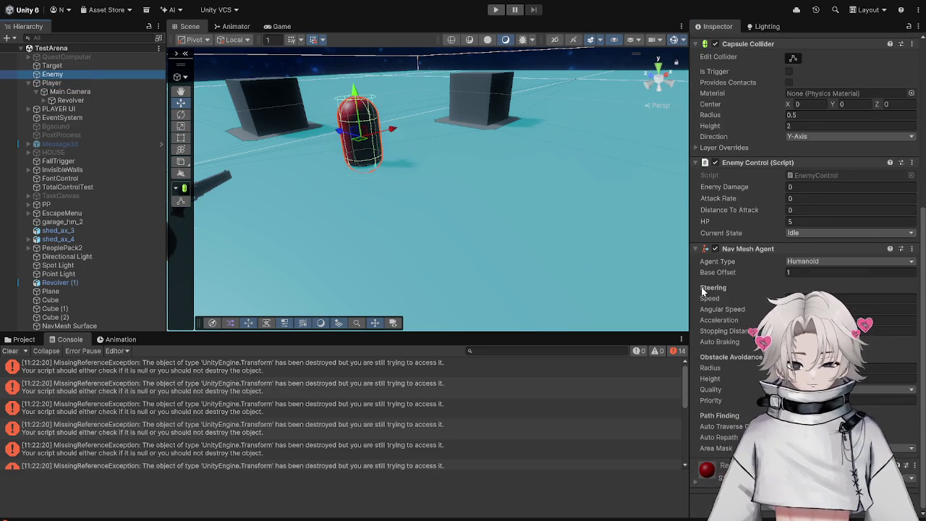
scroll(805, 279, up, 2)
Set Enemy Damage, Attack Rate and Distance To Attack to 1, then start the game.
click(805, 279)
click(804, 245)
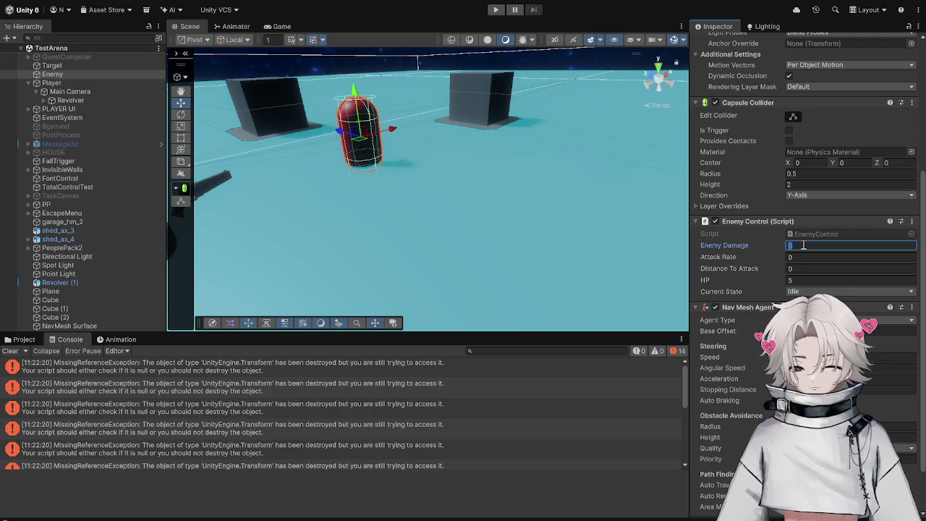
text(1)
click(802, 257)
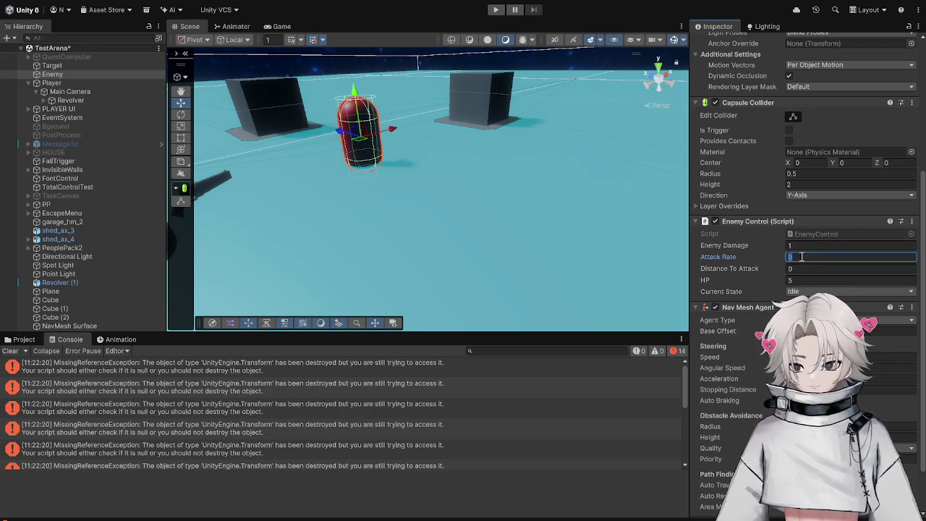
text(1)
click(802, 268)
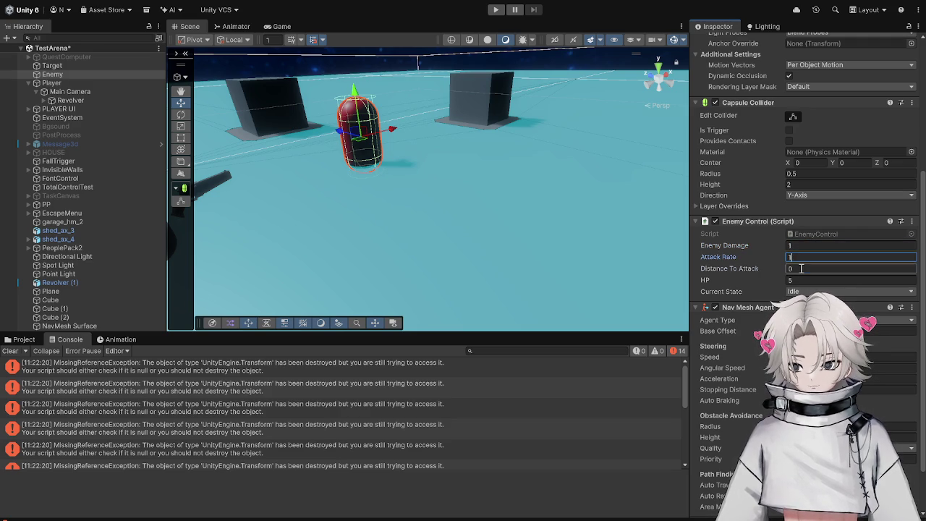
text(1)
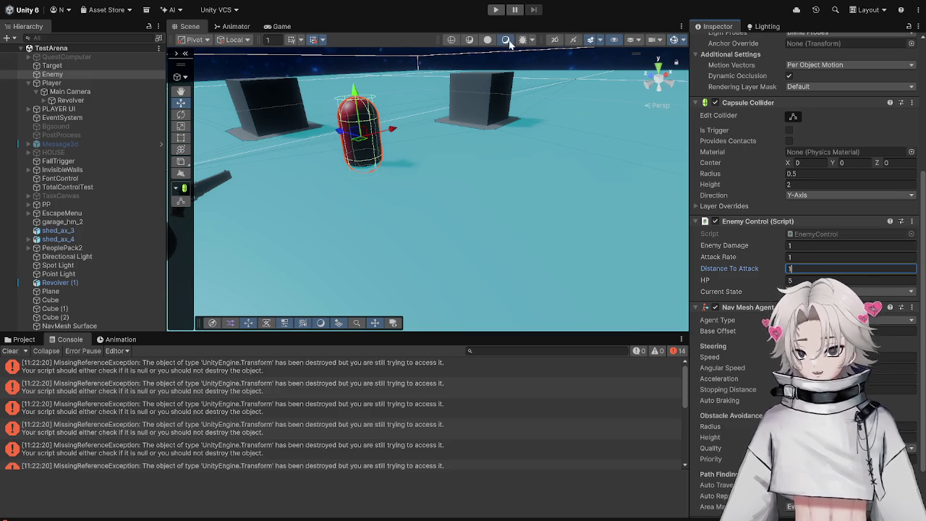
click(496, 9)
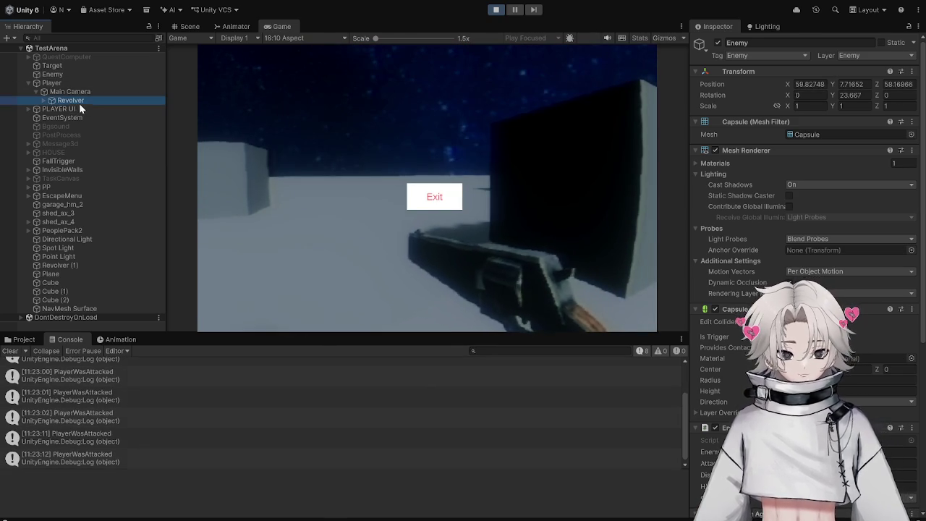
Select the Revolver in the Hierarchy to view its weapon settings.
click(76, 100)
Stop play, set the revolver's Damage to 1 in WeaponControl_Zombie Game, and play again.
click(496, 10)
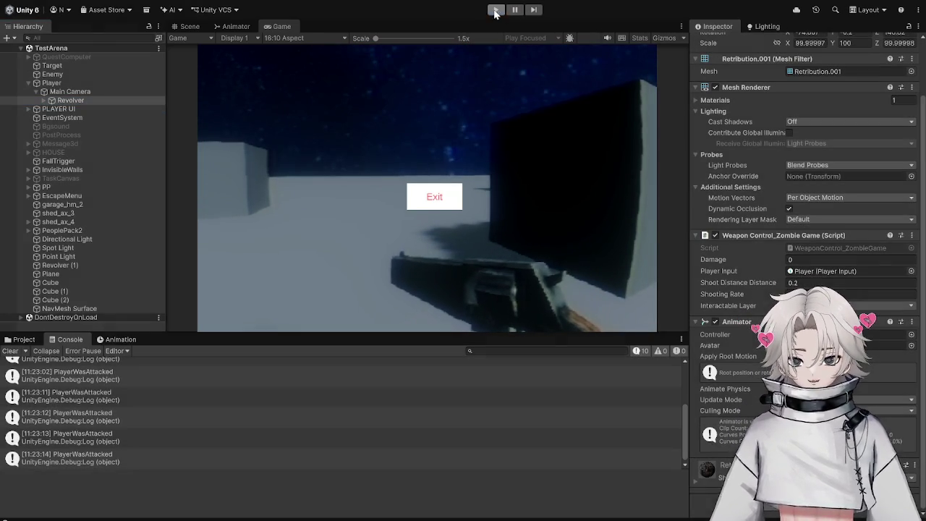
click(828, 266)
text(1)
click(806, 298)
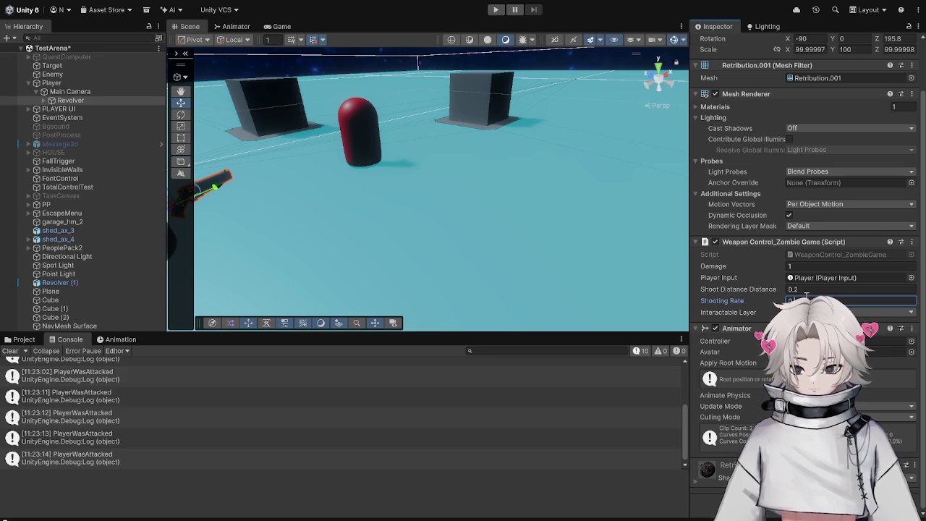
key(Return)
click(833, 289)
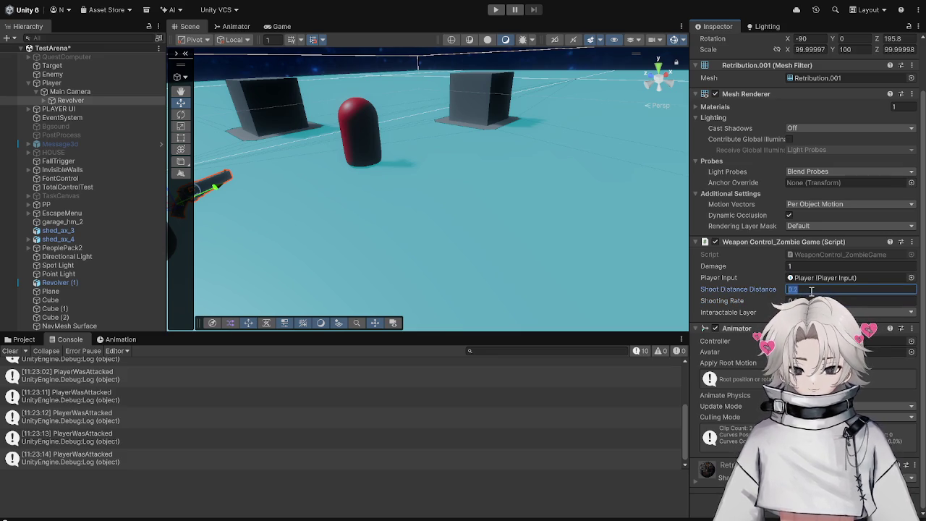
click(503, 234)
click(495, 9)
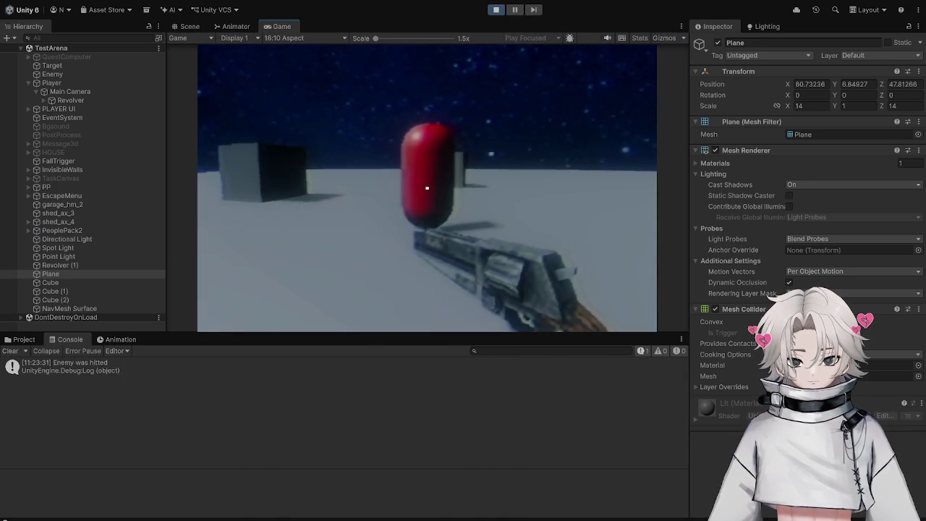
Shoot the red enemy capsule three times, then free the cursor and stop the game.
click(427, 189)
click(427, 188)
click(427, 188)
click(427, 189)
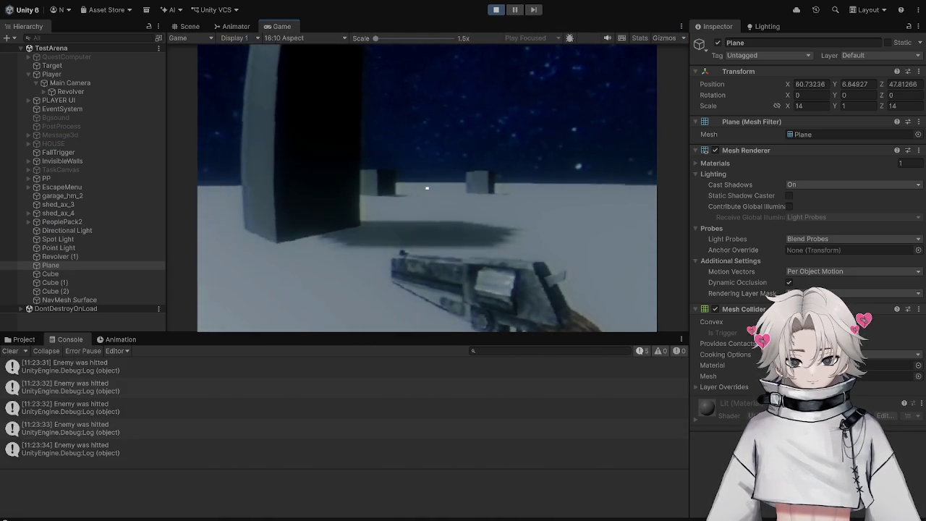
key(Escape)
click(498, 10)
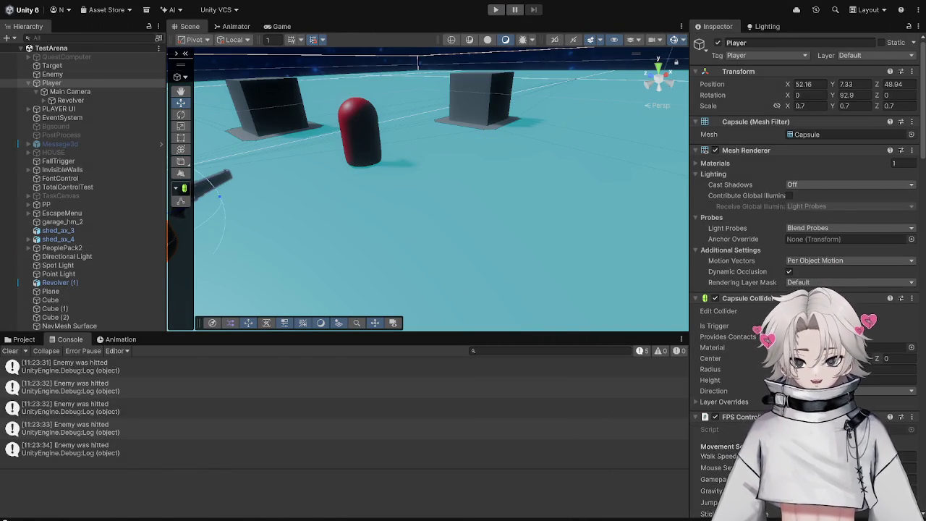
Switch to the EnemyControl.cs script in Visual Studio.
key(alt+Tab)
scroll(391, 308, down, 15)
scroll(386, 312, up, 9)
scroll(406, 319, up, 3)
click(441, 335)
scroll(435, 325, down, 8)
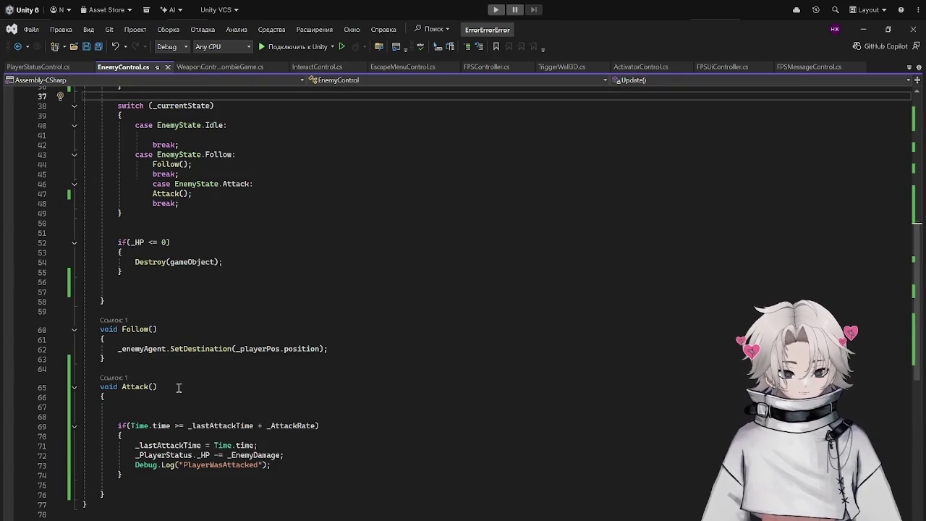
scroll(236, 275, up, 10)
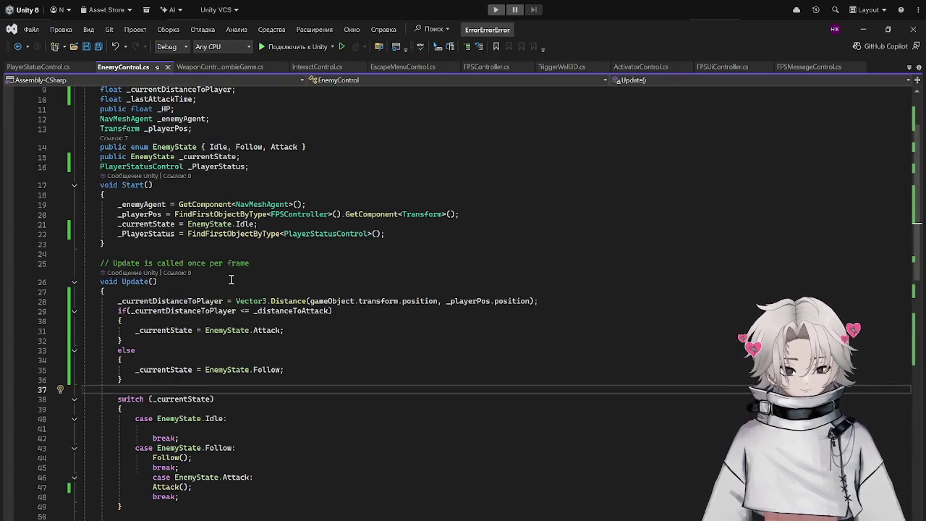
scroll(231, 279, down, 4)
scroll(223, 250, up, 6)
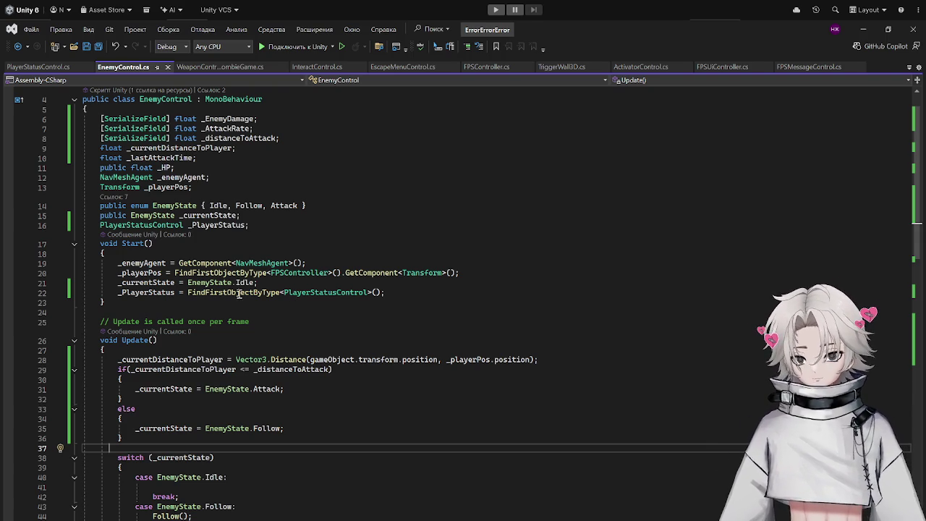
mouse_move(116, 360)
mouse_down()
mouse_move(611, 358)
mouse_move(105, 361)
mouse_up()
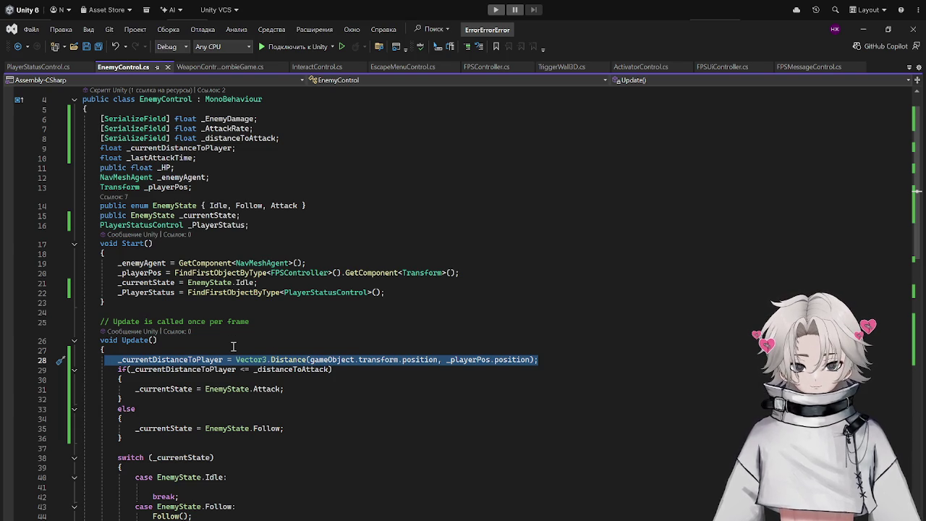
scroll(233, 346, down, 4)
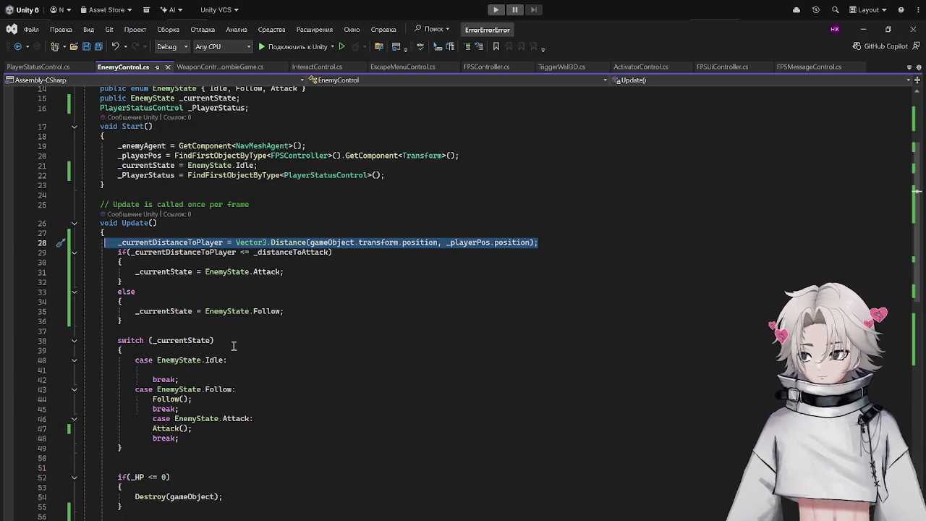
scroll(233, 346, up, 5)
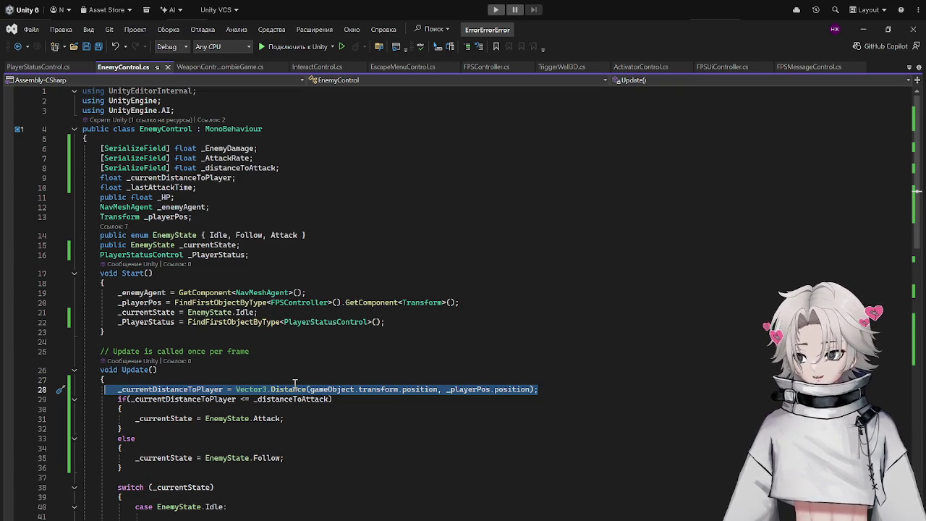
scroll(281, 351, down, 5)
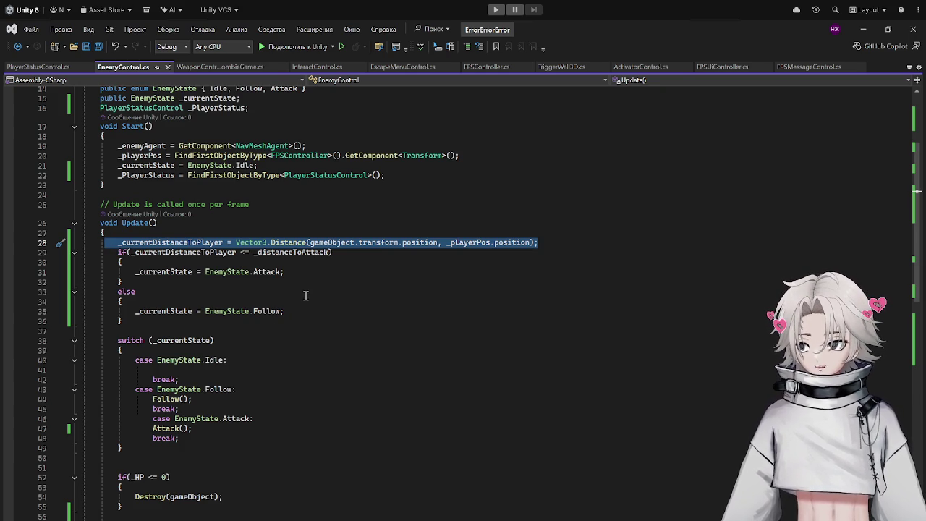
scroll(289, 296, up, 5)
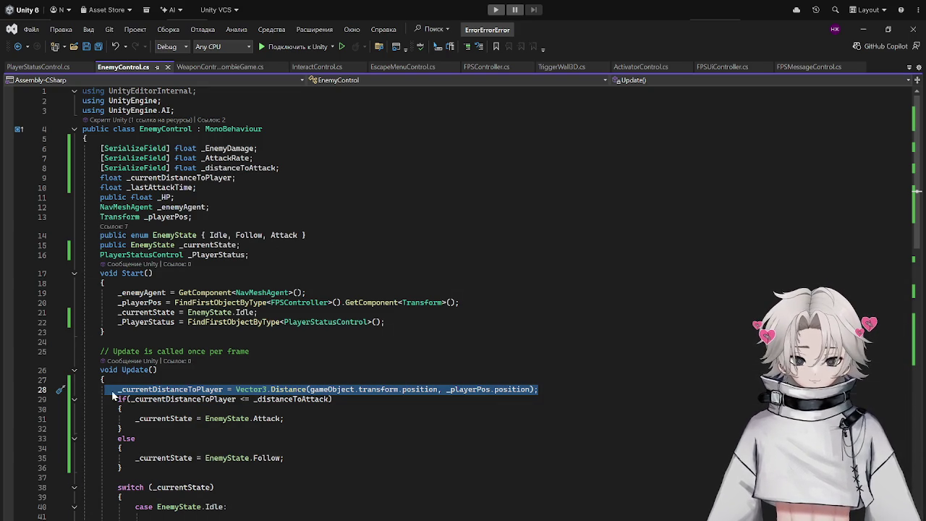
click(595, 390)
scroll(325, 346, down, 18)
click(155, 326)
Create a void EnemyVision() method and move the Vector3.Distance line into it.
key(Return)
key(Return)
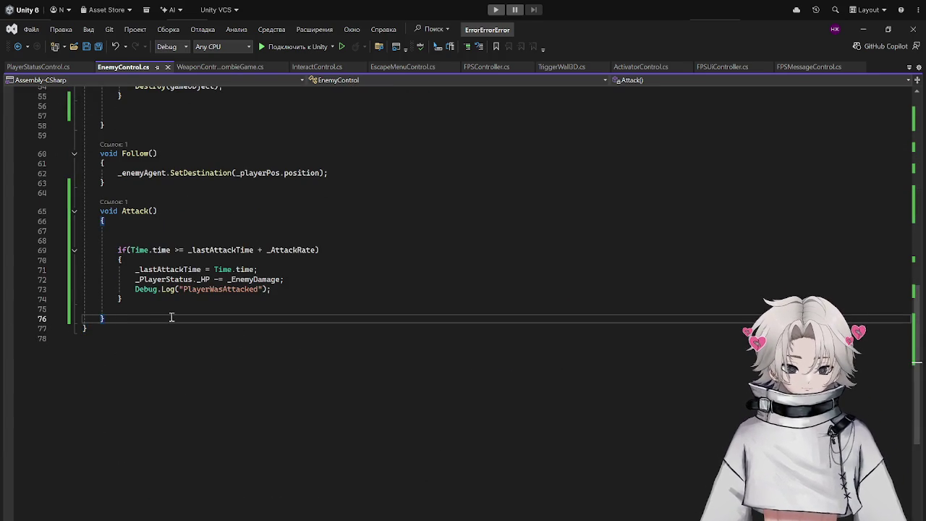
text(voi)
text(V)
text(ision()
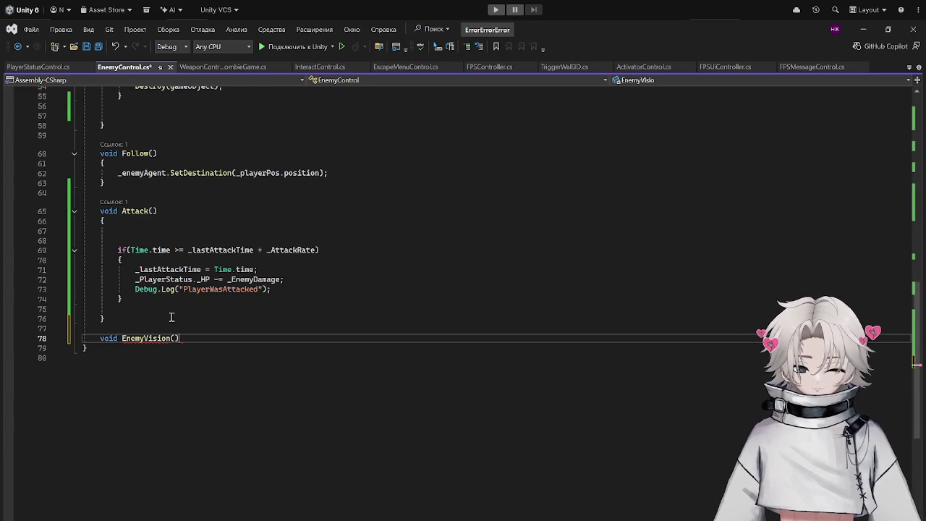
key(Return)
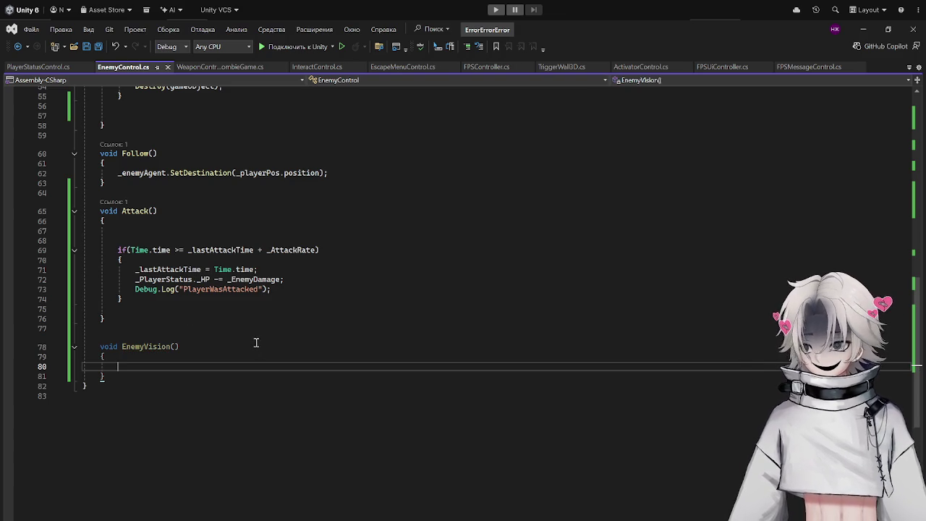
scroll(255, 342, up, 15)
scroll(212, 304, down, 4)
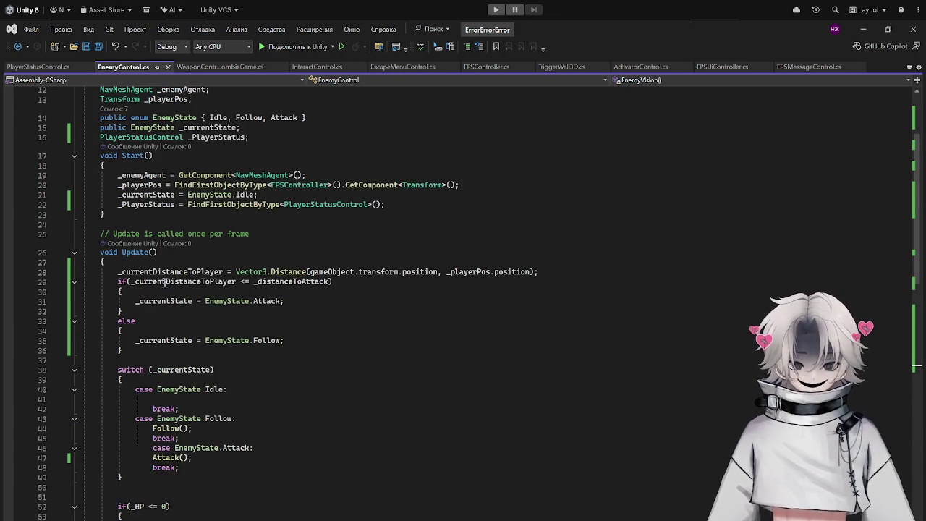
drag(112, 272, 572, 274)
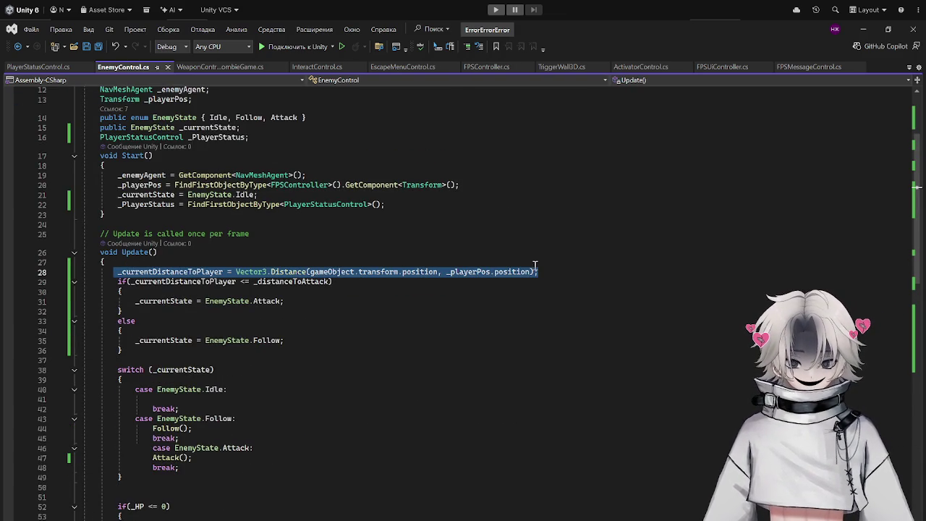
key(ctrl+x)
scroll(217, 290, down, 17)
click(166, 273)
key(ctrl+v)
scroll(249, 244, up, 4)
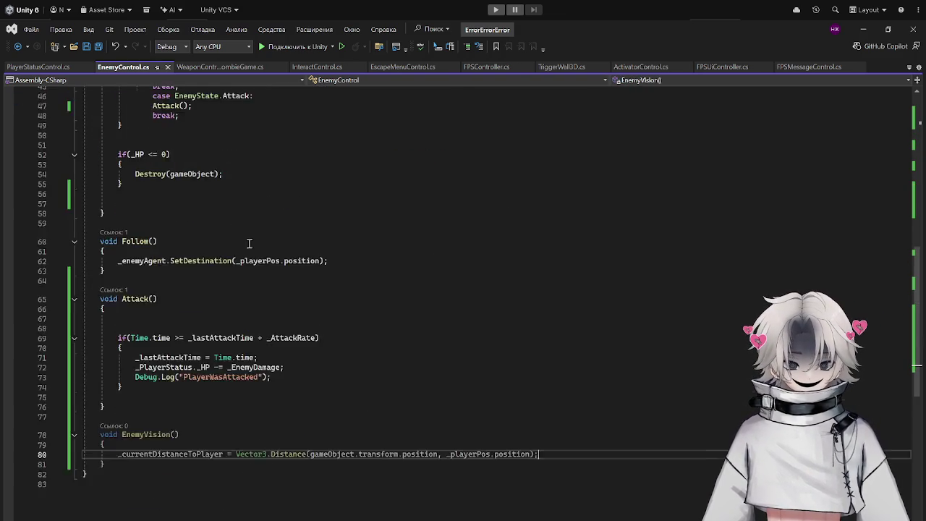
scroll(249, 244, up, 17)
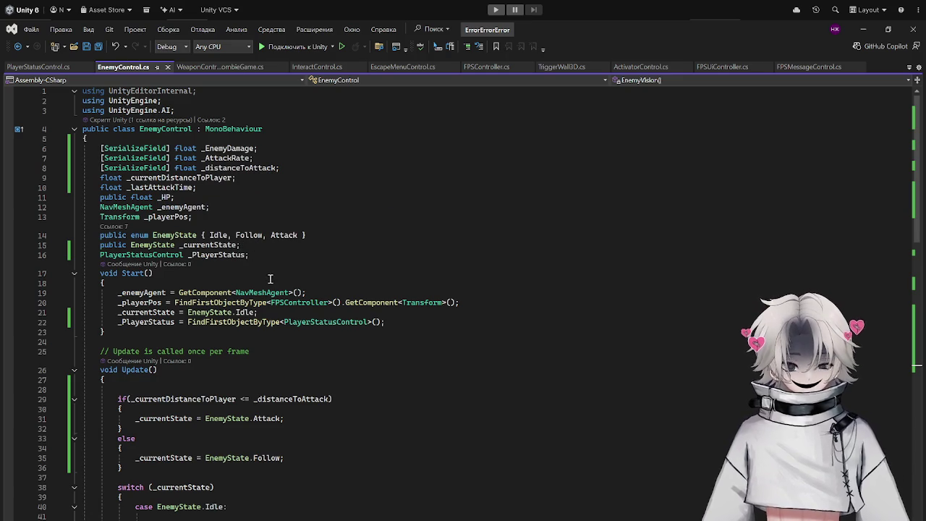
Add '[SerializeField] LayerMask _PlayerLayer;' below _PlayerStatus and save the script.
click(253, 254)
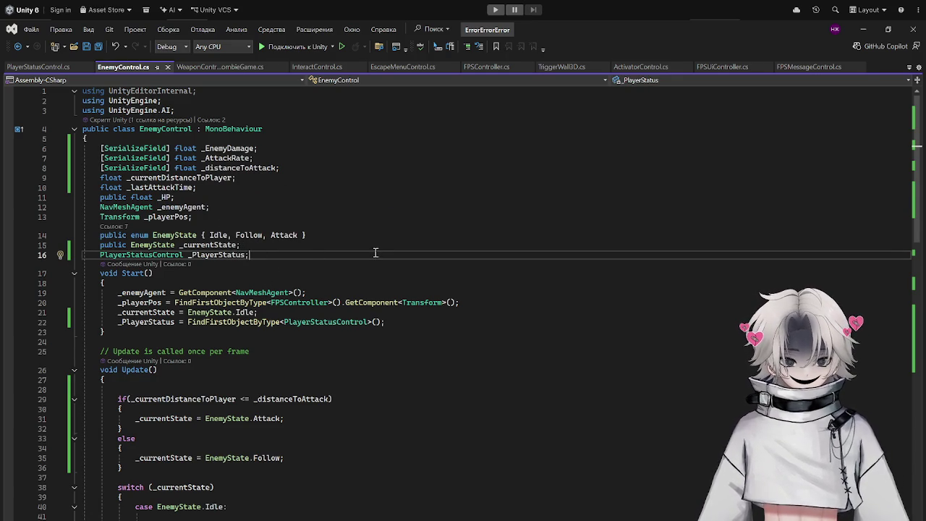
key(Return)
text([]s)
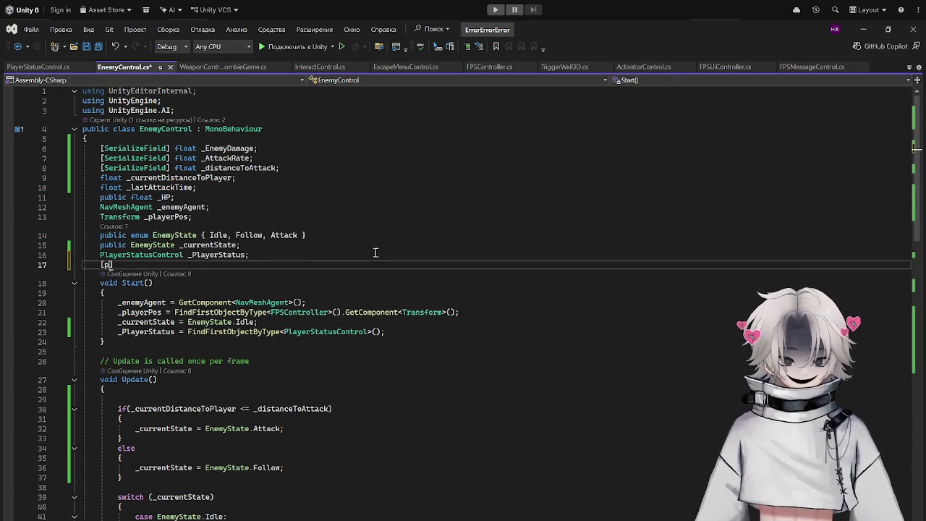
key(Tab)
text(])
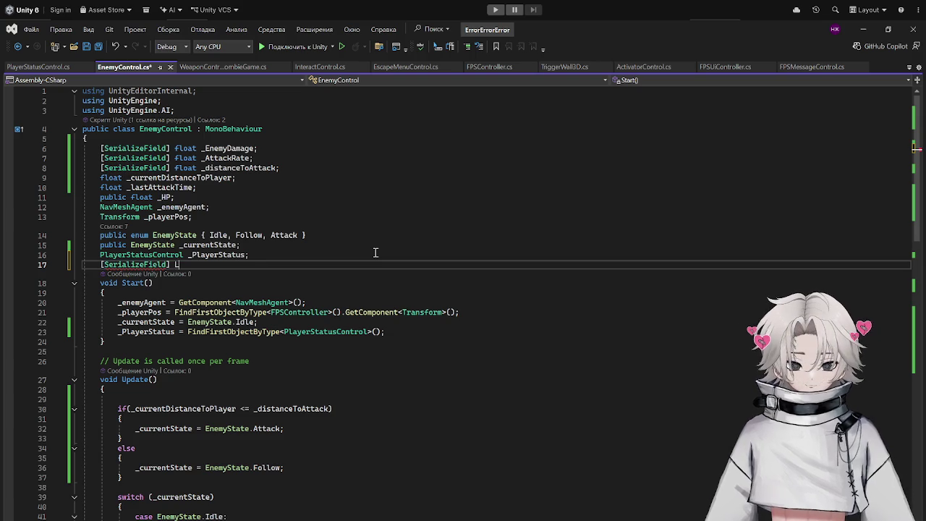
key(Tab)
text(_)
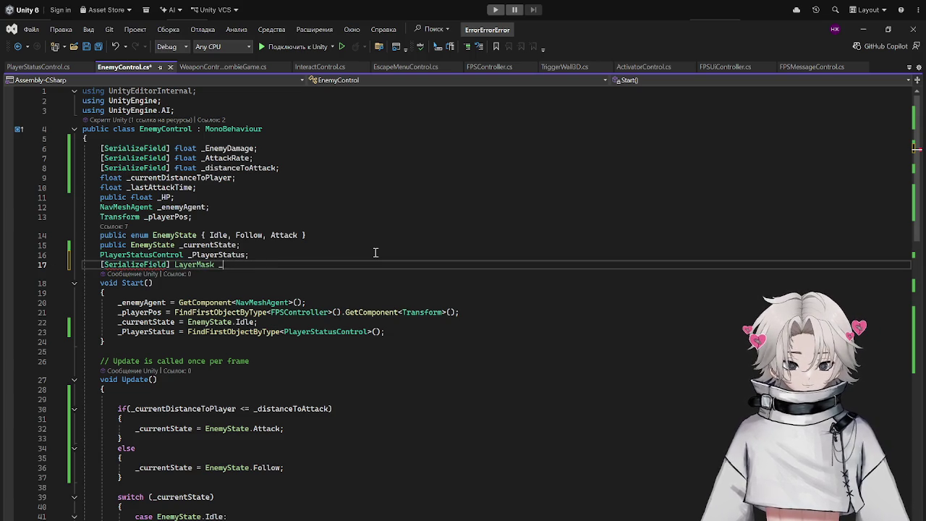
text(PlayerLayer)
key(ctrl+s)
Add an empty line after the distance calculation in EnemyVision.
scroll(373, 246, down, 17)
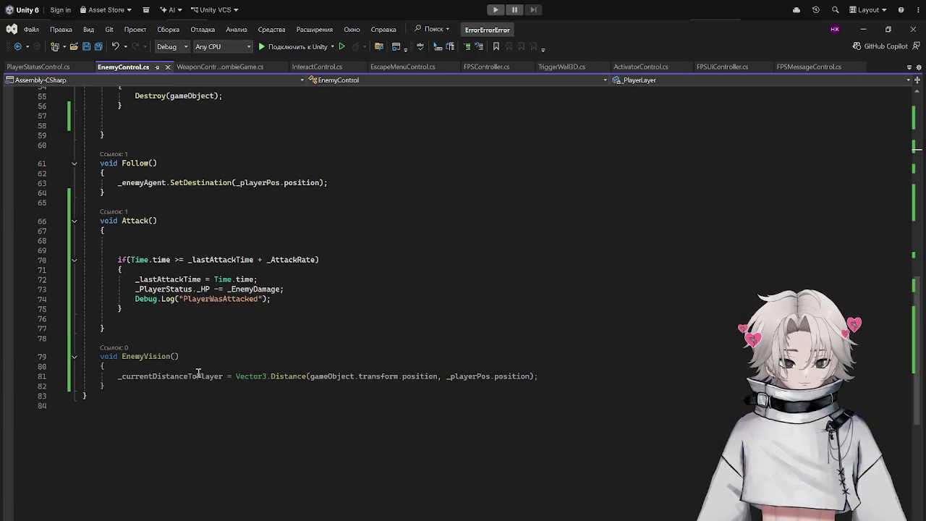
click(598, 374)
key(Return)
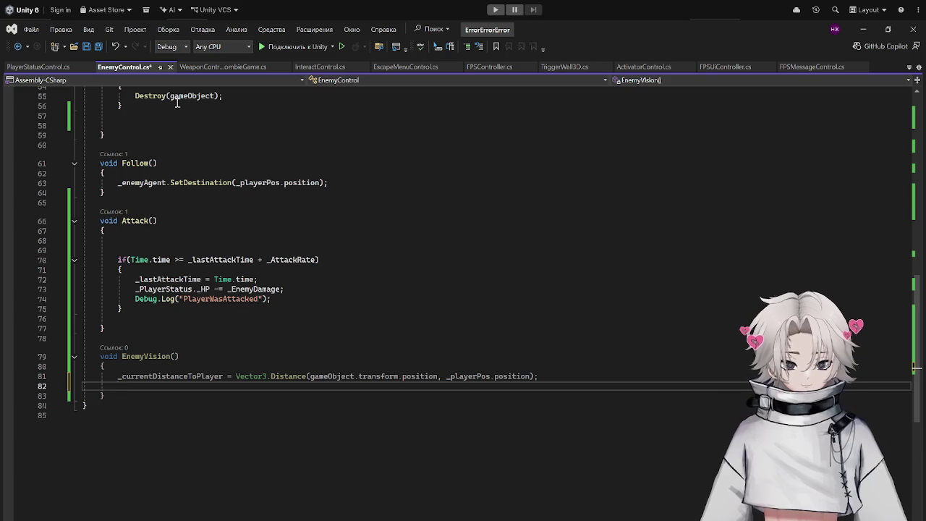
click(32, 67)
click(127, 66)
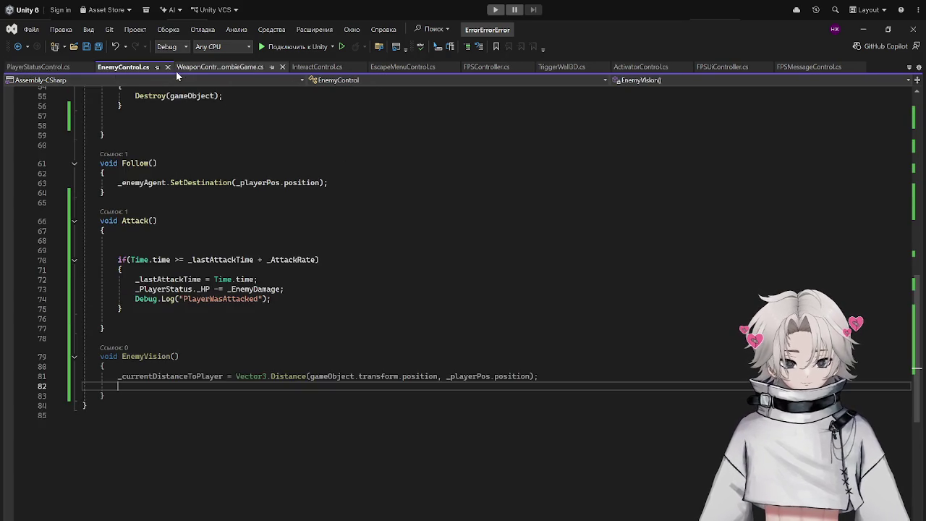
Select the Ray and Physics.Raycast code in WeaponControl_ZombieGame's HandleRaycast.
click(191, 67)
scroll(263, 203, up, 6)
scroll(262, 207, down, 5)
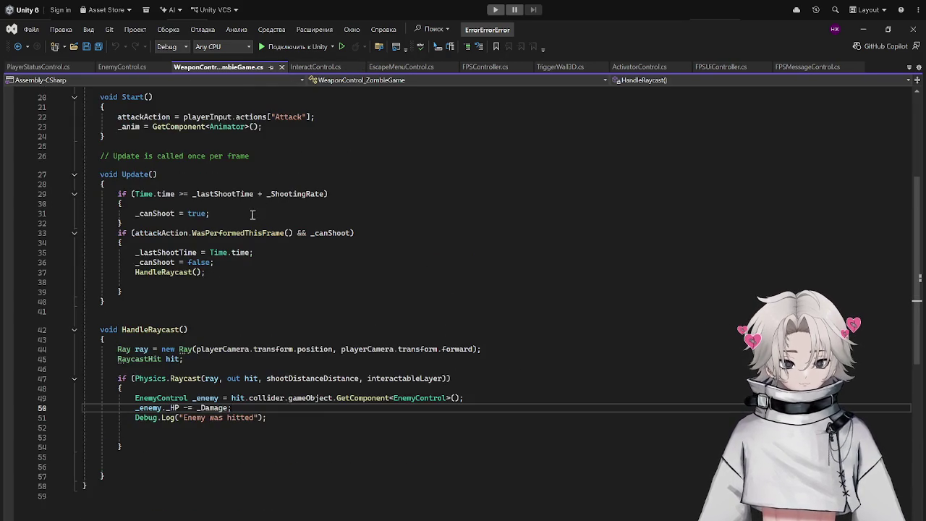
mouse_move(107, 348)
mouse_down()
mouse_move(480, 352)
mouse_move(542, 430)
mouse_move(538, 457)
mouse_up()
Paste the code into PlayerStatusControl's PlayerDeath by mistake, then undo it.
click(36, 66)
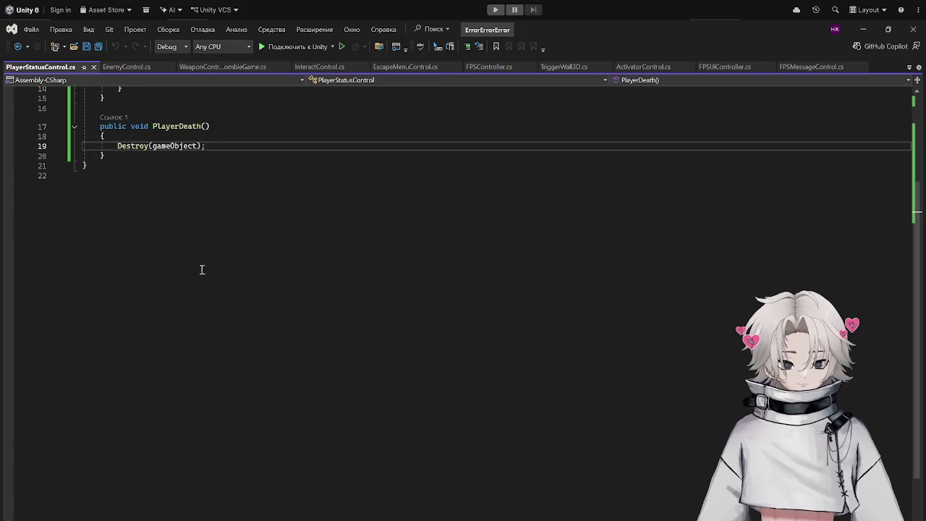
scroll(201, 268, up, 4)
click(206, 255)
key(Return)
key(ctrl+v)
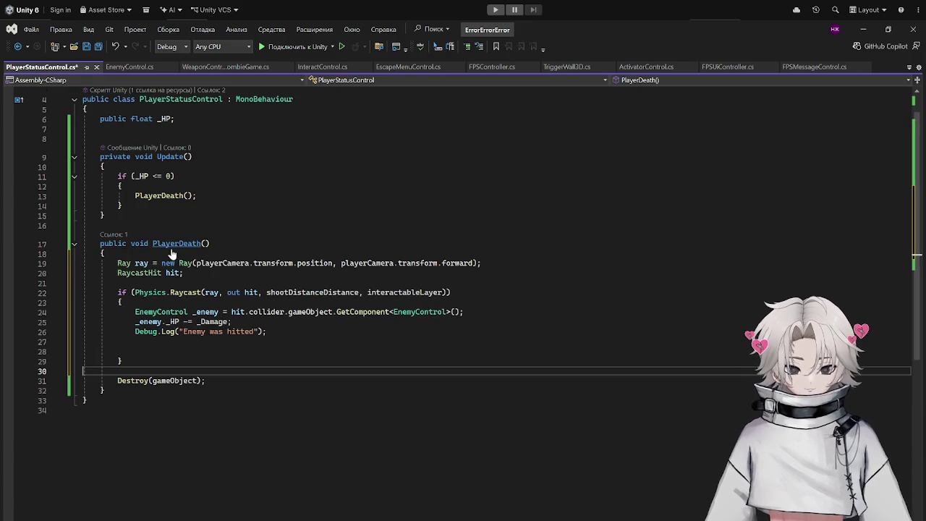
key(ctrl+z)
Paste the raycast block at the top of EnemyVision in EnemyControl.cs and save.
click(119, 66)
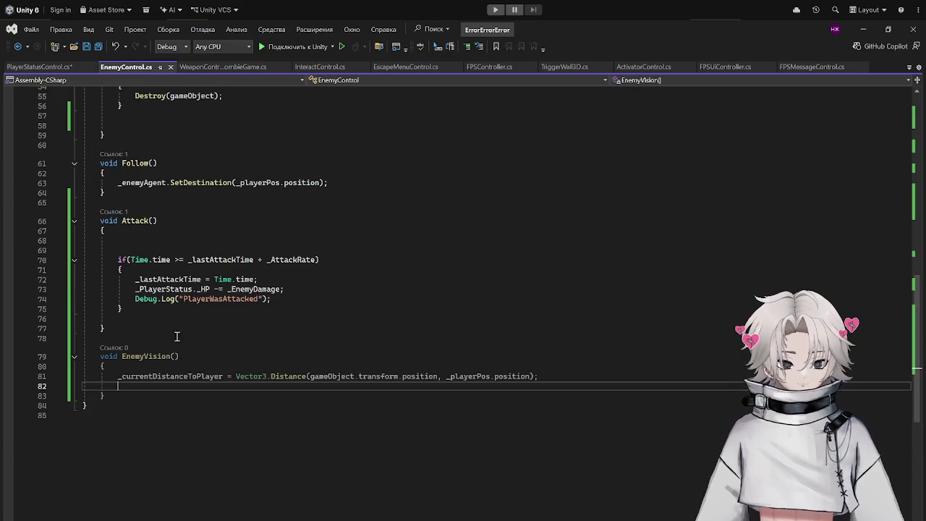
click(169, 368)
key(Return)
text(v)
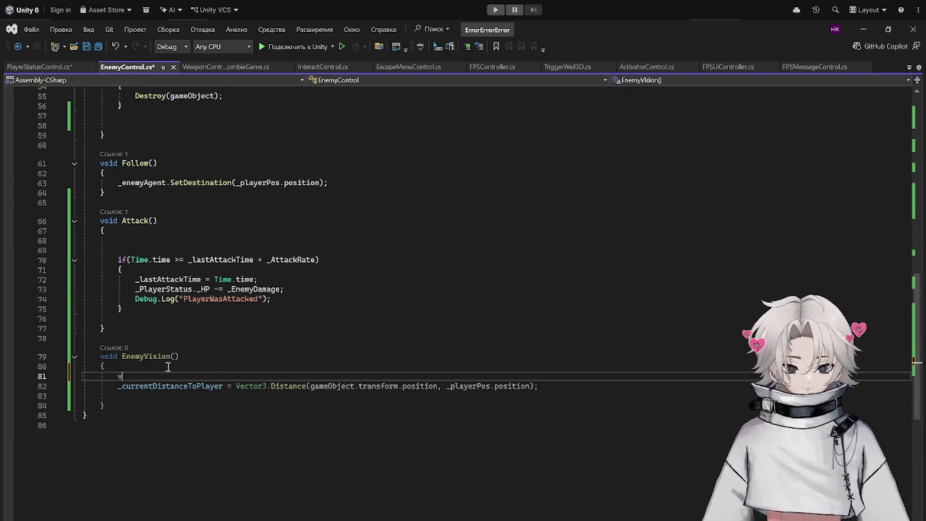
key(BackSpace)
key(ctrl+v)
key(ctrl+s)
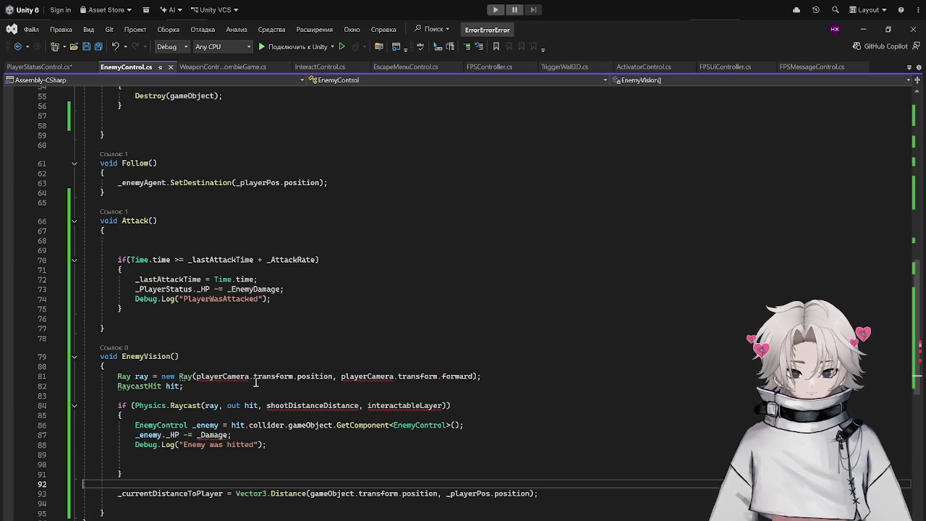
Remove both 'playerCamera.' prefixes from the Ray constructor and save.
drag(255, 377, 196, 377)
key(BackSpace)
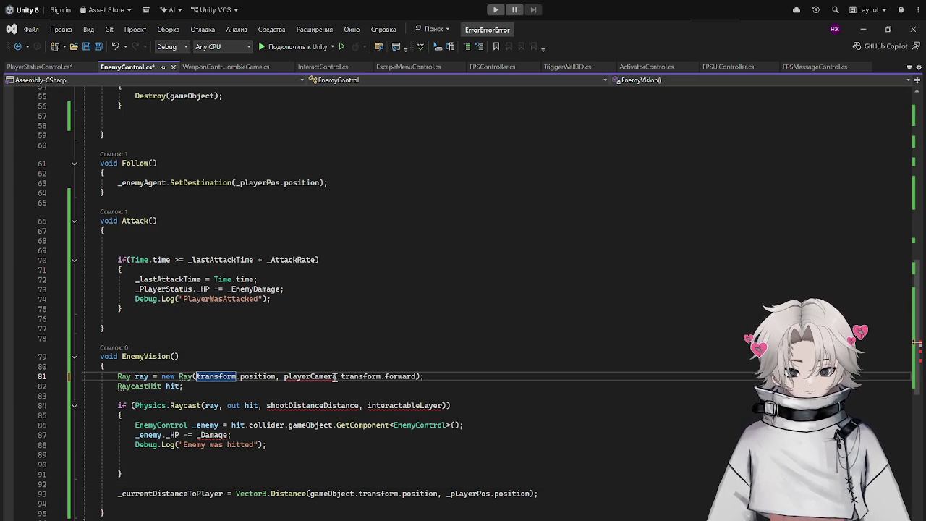
drag(338, 377, 285, 377)
key(BackSpace)
key(Delete)
key(ctrl+s)
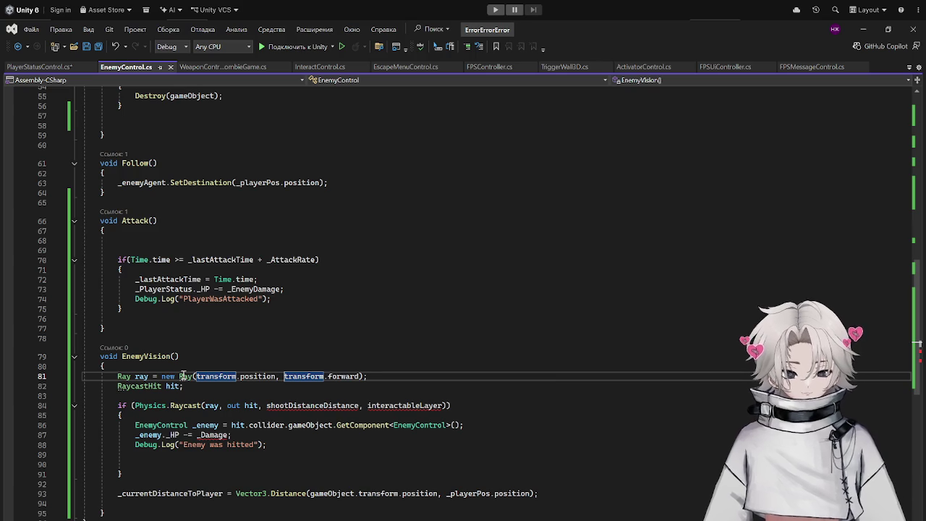
Replace shootDistanceDistance in Physics.Raycast with 20, dropping a briefly added 20f Ray argument.
click(362, 377)
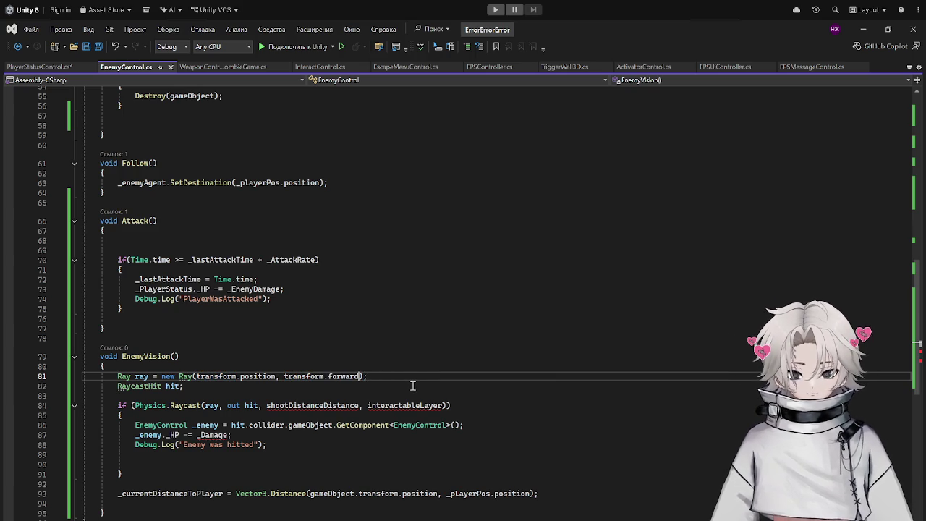
text(,)
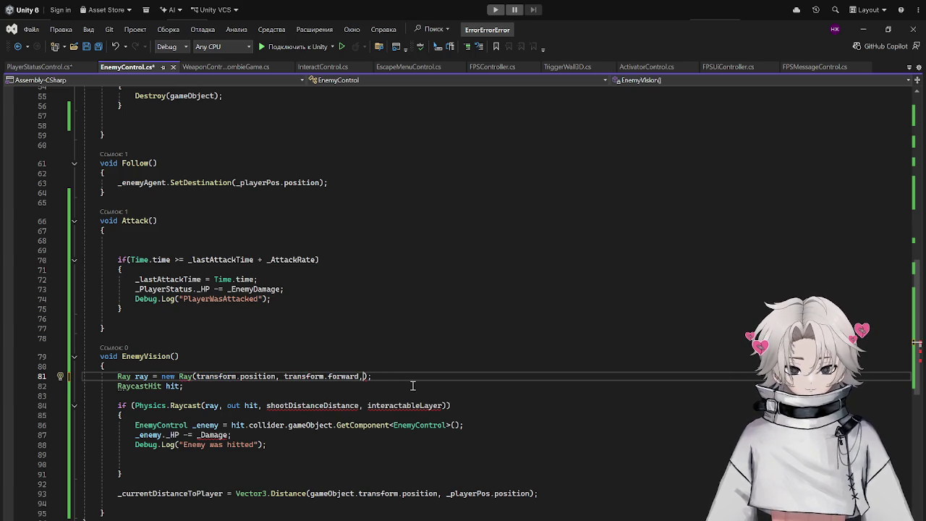
text( 20)
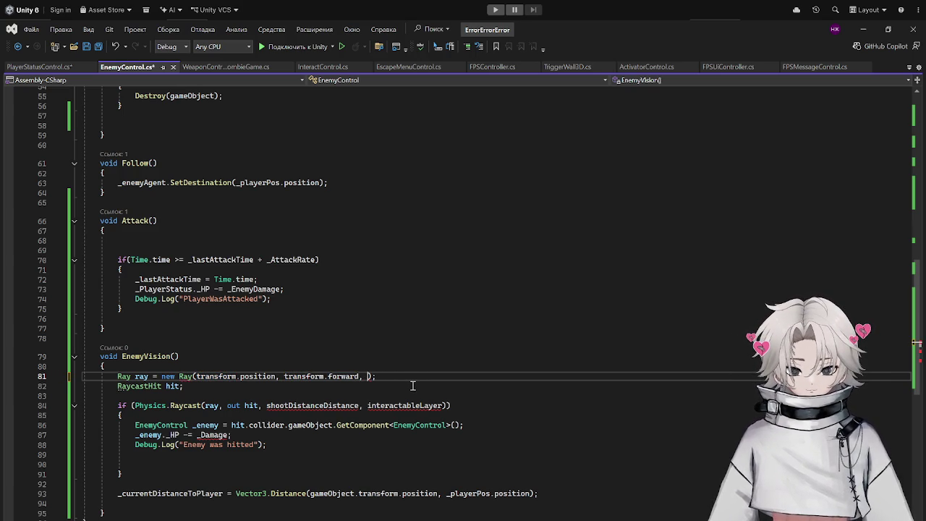
text(f)
key(ctrl+s)
click(413, 389)
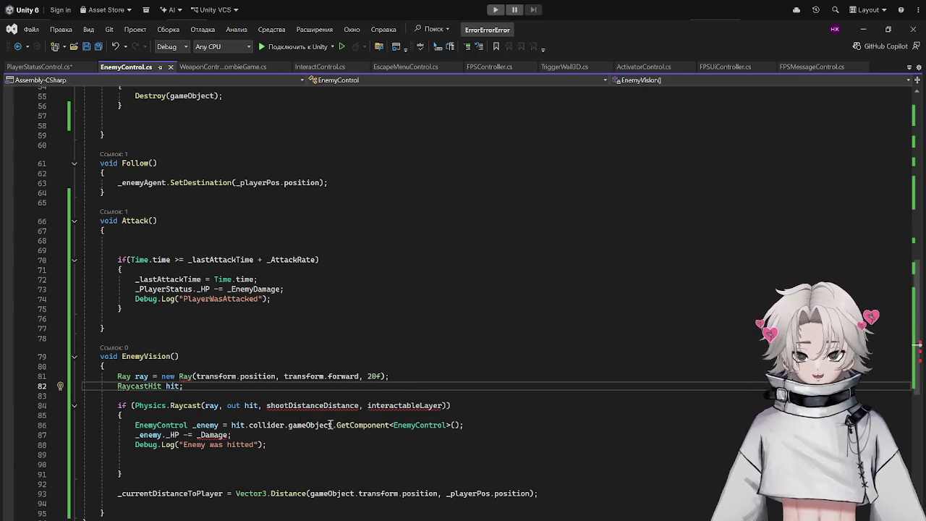
click(272, 406)
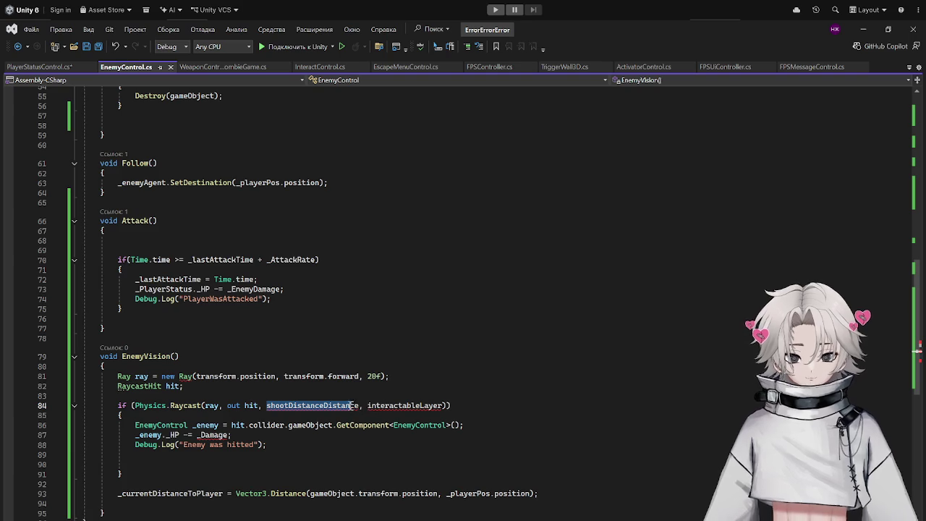
click(383, 376)
key(BackSpace)
key(BackSpace)
key(BackSpace)
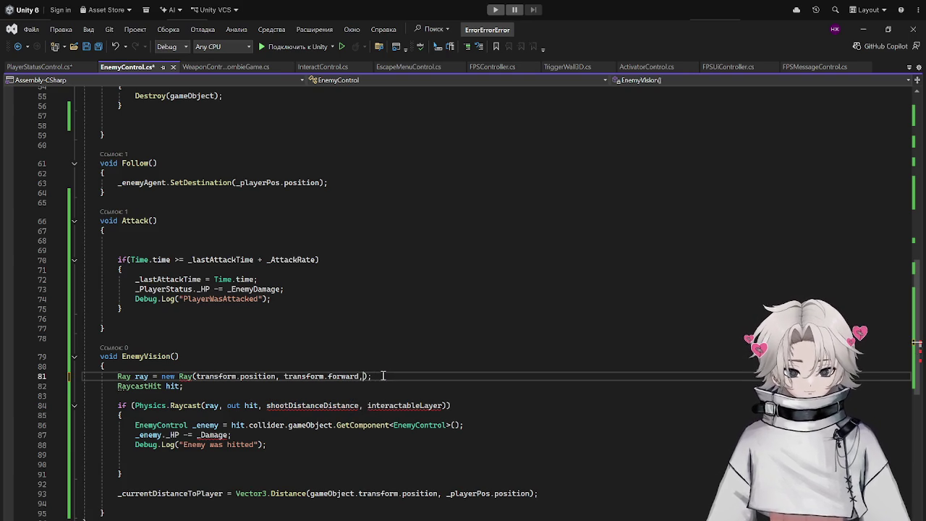
click(286, 411)
double_click(286, 406)
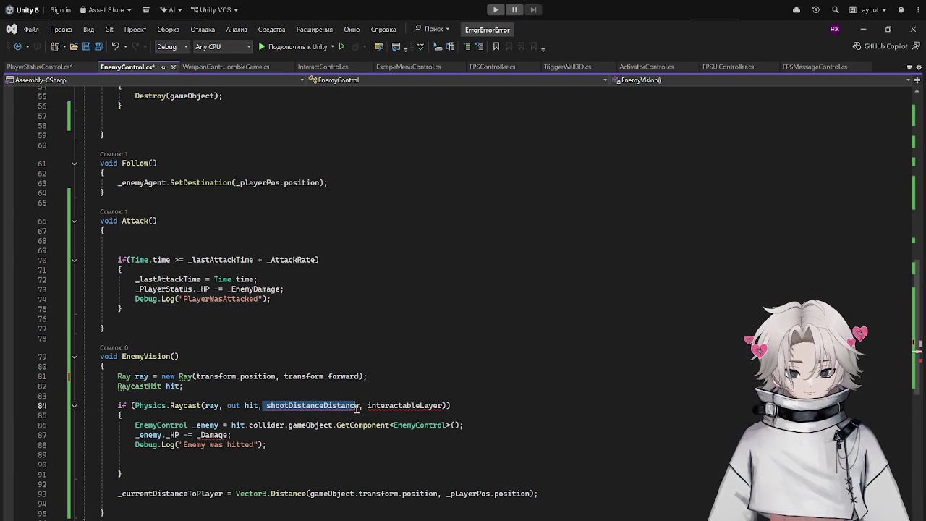
text(20)
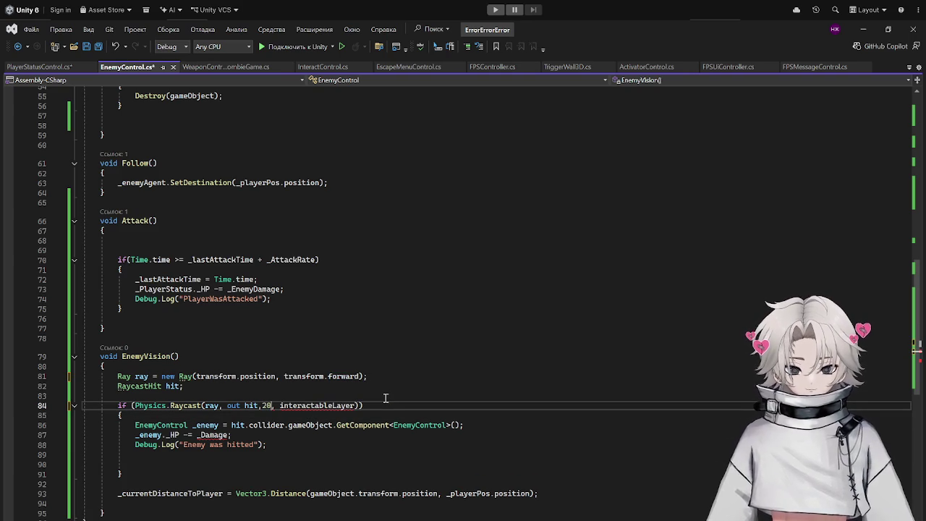
Replace the interactableLayer argument with _PlayerLayer in Physics.Raycast and save.
click(282, 406)
double_click(281, 405)
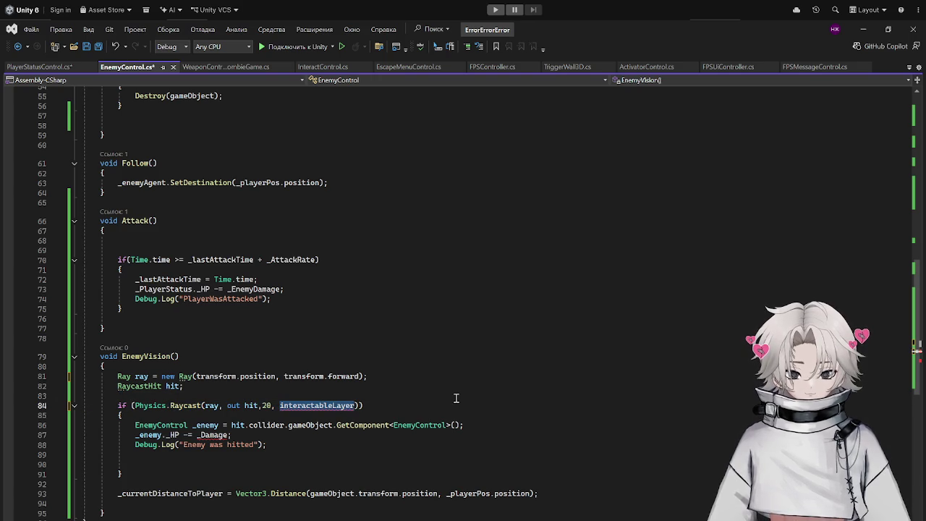
text(playerLa)
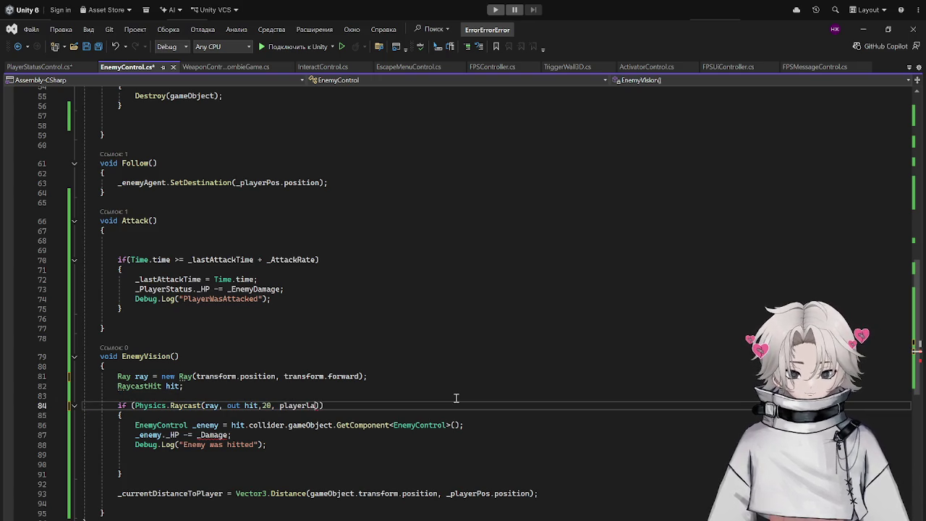
key(Tab)
key(ctrl+s)
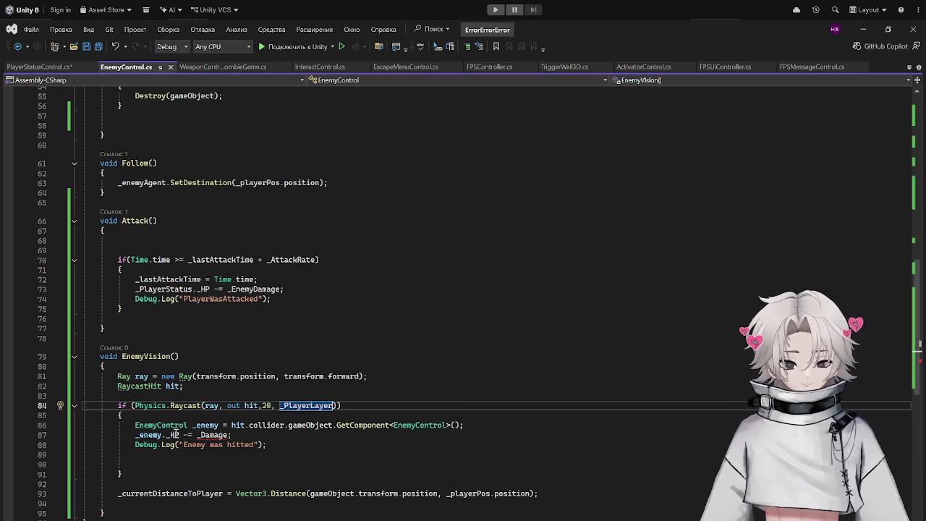
Change the 'Enemy was hitted' log message to 'PlayeWasDetected' and save.
drag(183, 444, 255, 447)
text(Player)
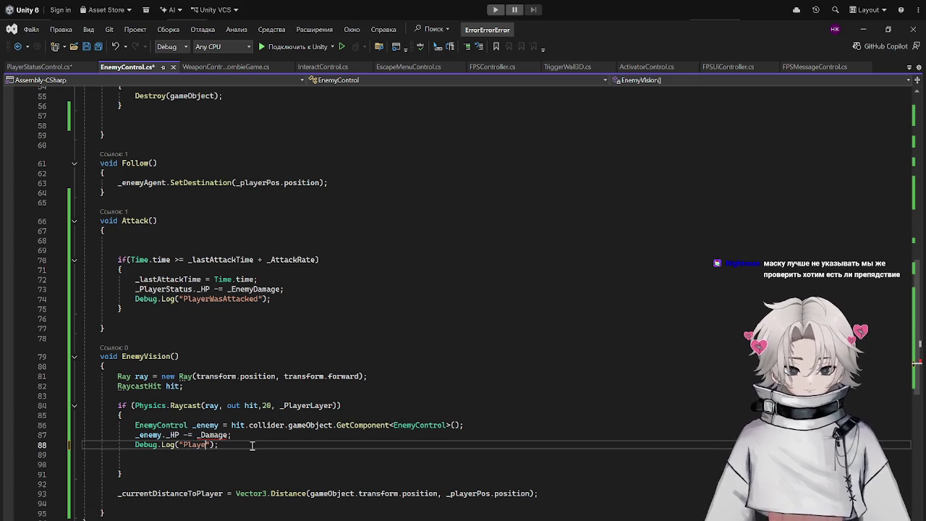
key(BackSpace)
text(Was)
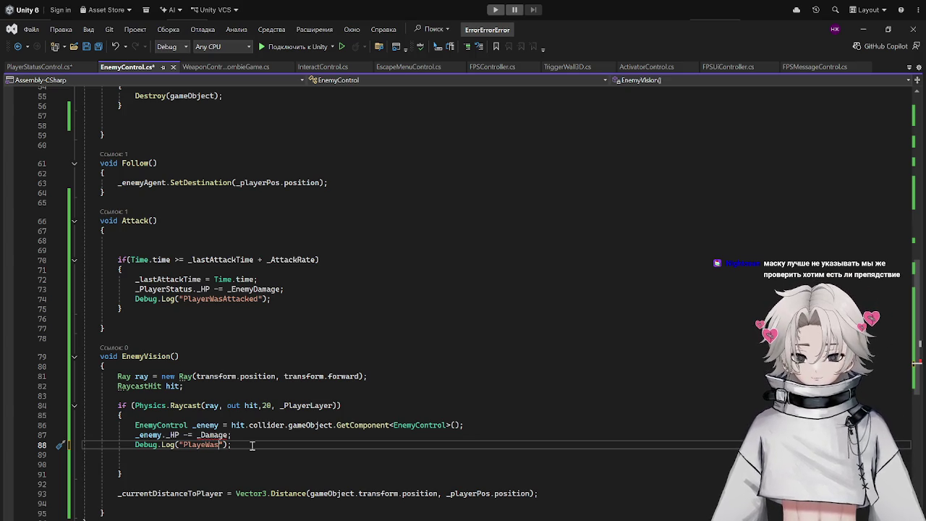
text(Dete)
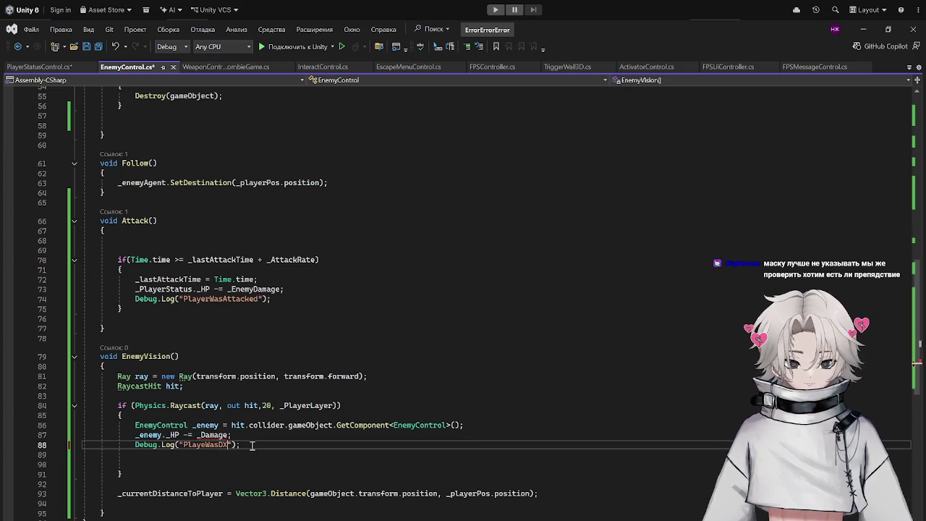
text(cted)
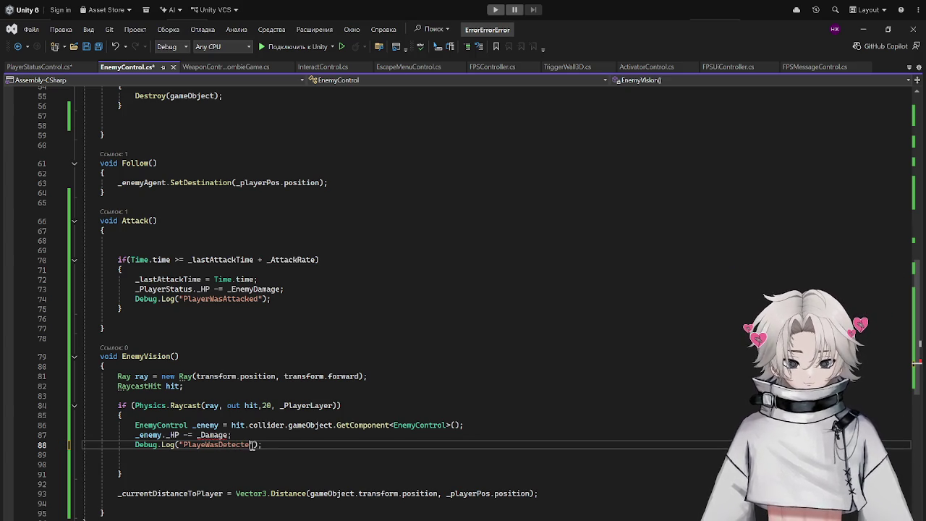
key(ctrl+s)
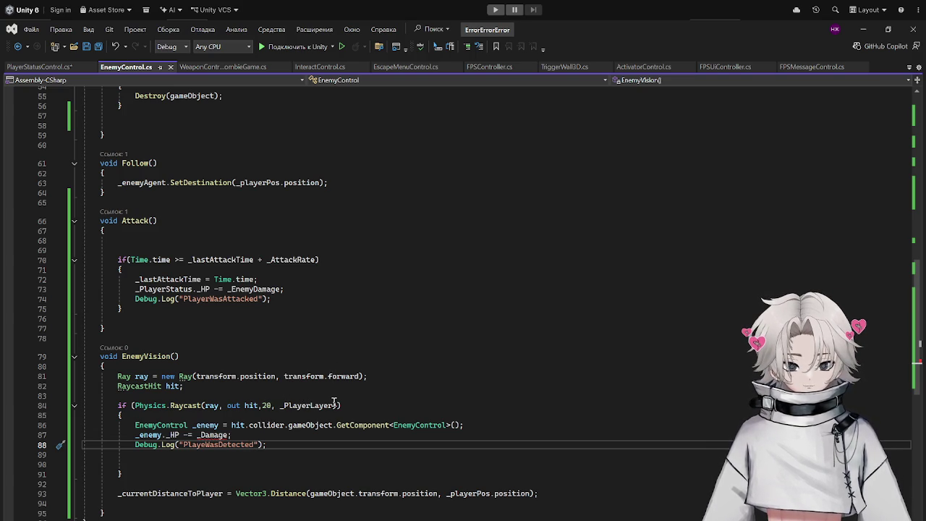
Remove the _PlayerLayer argument from the Physics.Raycast call and save.
drag(335, 404, 273, 406)
key(BackSpace)
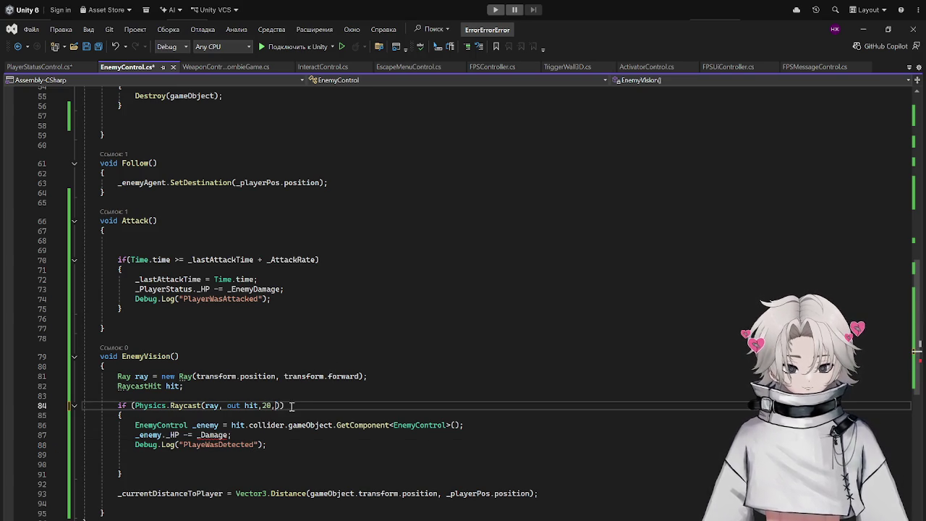
key(ctrl+s)
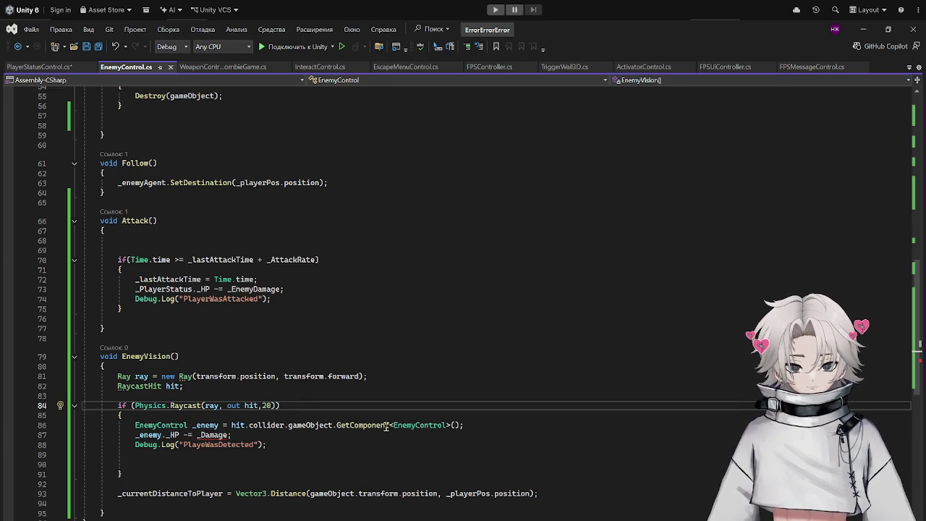
Delete the LayerMask _PlayerLayer field declaration and save.
scroll(394, 361, up, 18)
mouse_move(278, 265)
mouse_down()
mouse_move(97, 235)
mouse_move(99, 265)
mouse_up()
key(BackSpace)
key(ctrl+s)
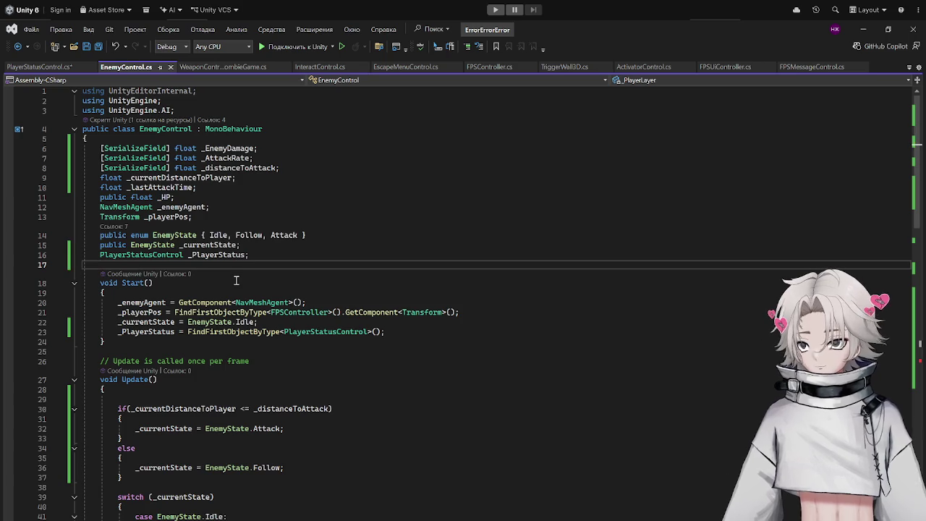
scroll(233, 279, down, 20)
scroll(240, 289, up, 1)
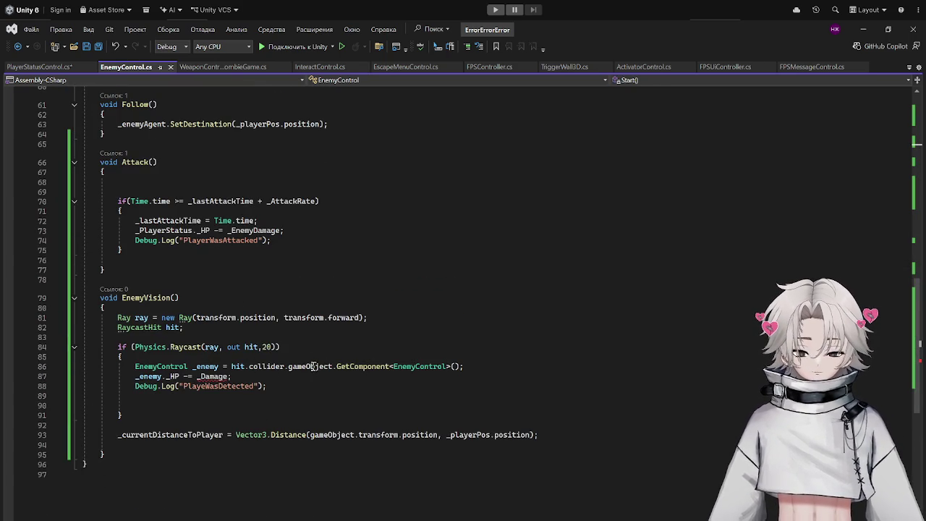
Change the 'EnemyControl _enemy' variable type to FPSController on line 86 and save.
drag(250, 375, 130, 376)
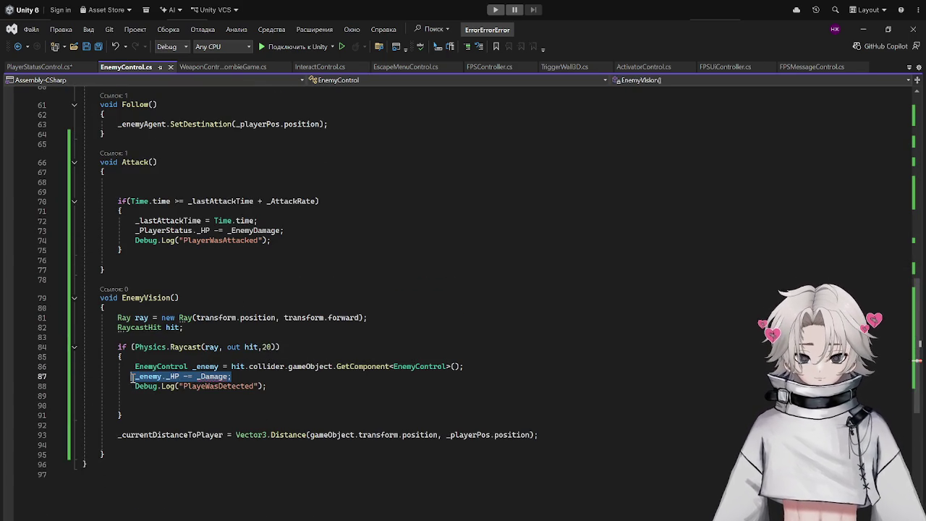
drag(219, 366, 131, 366)
text(Playes)
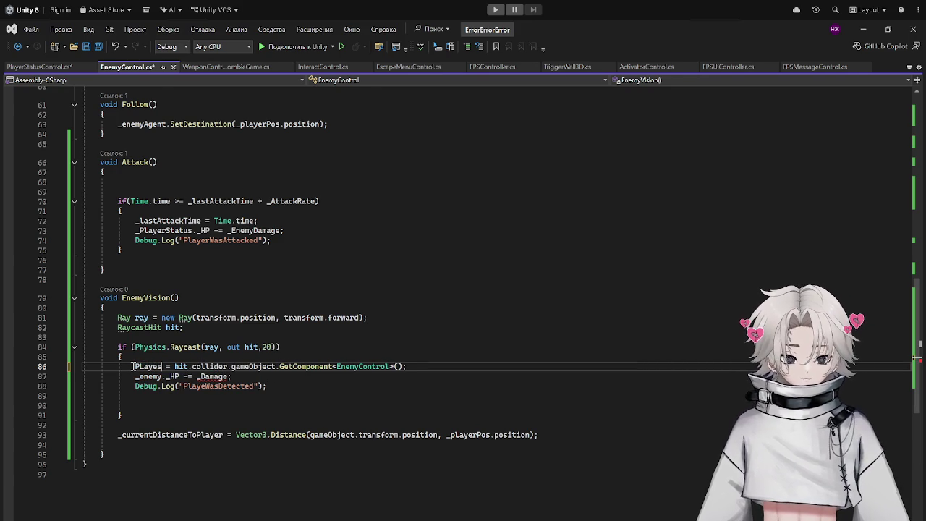
key(BackSpace)
key(BackSpace)
key(BackSpace)
text(Fp)
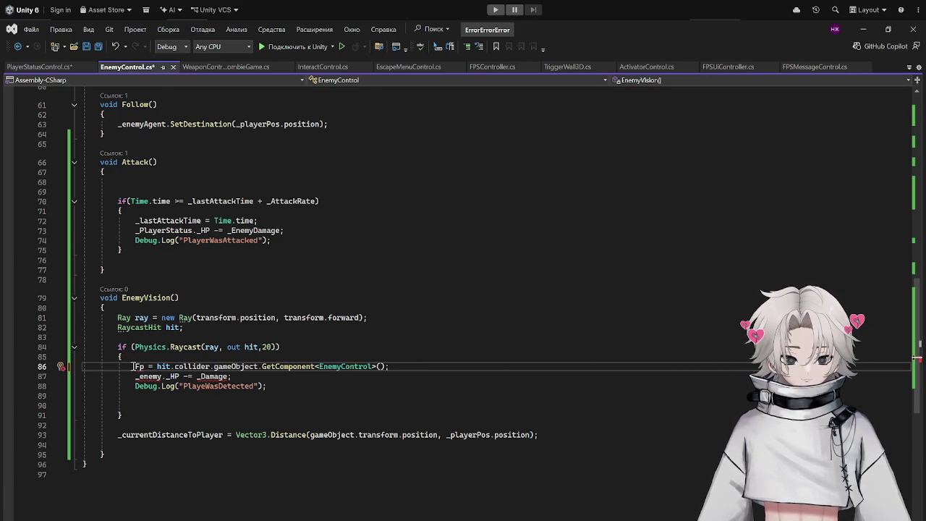
key(Tab)
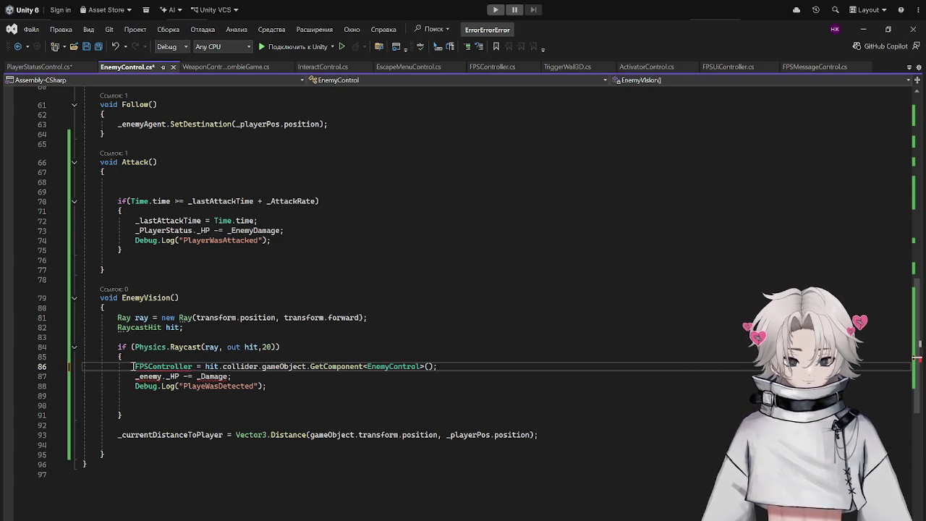
key(ctrl+s)
Change GetComponent<EnemyControl> to GetComponent<FPSController> and save.
drag(420, 368, 369, 370)
key(BackSpace)
text(FP)
key(Tab)
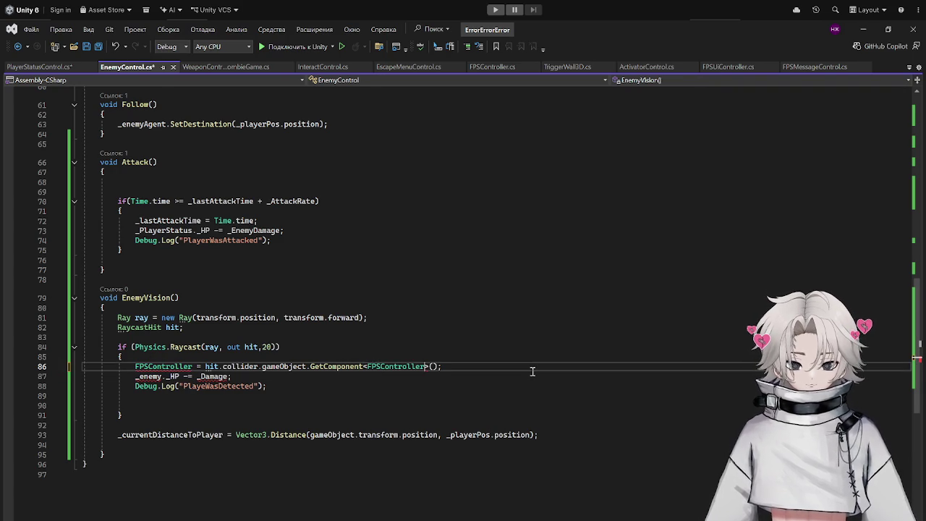
key(ctrl+s)
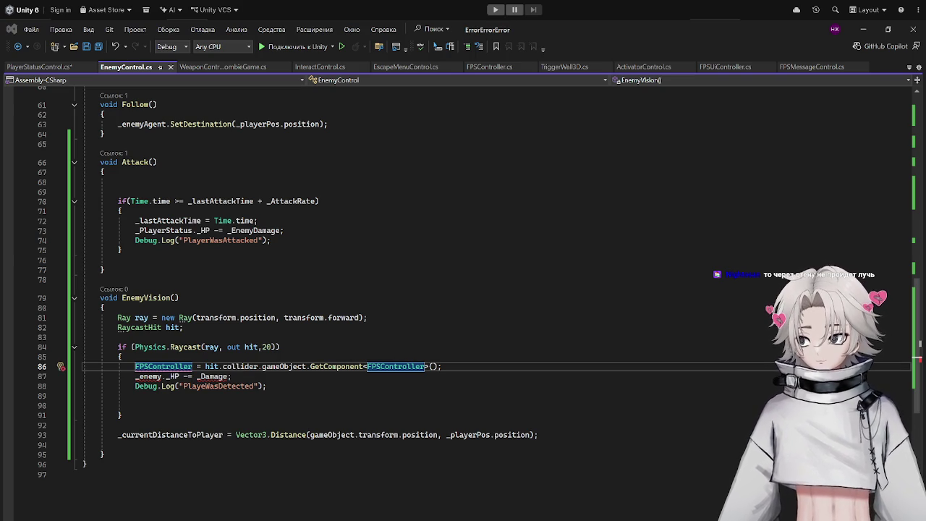
drag(463, 378, 135, 376)
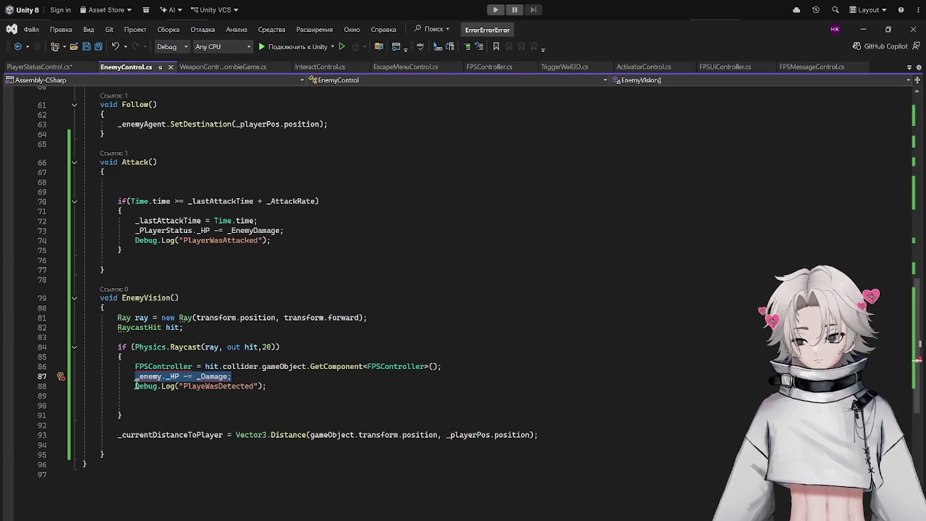
Delete the '_enemy._HP -= _Damage;' line, name the FPSController variable _player, and save.
key(BackSpace)
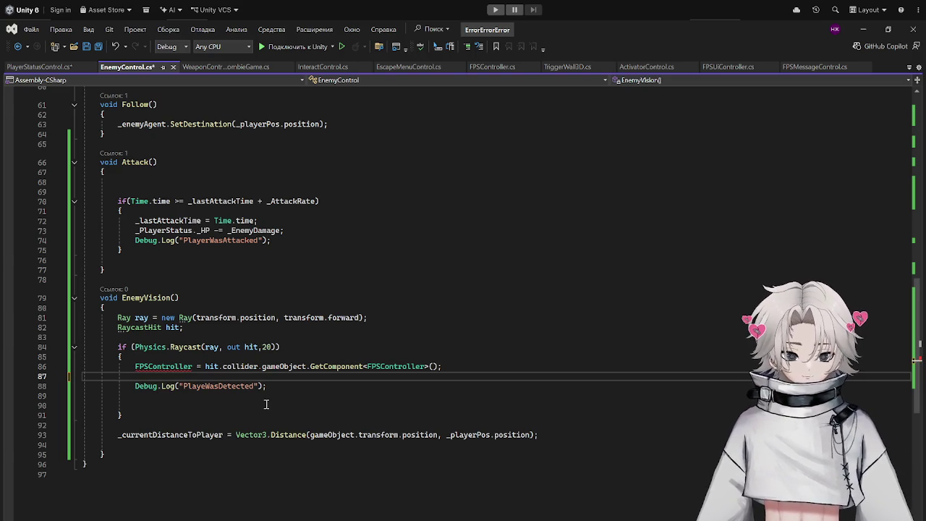
click(194, 366)
text(_player)
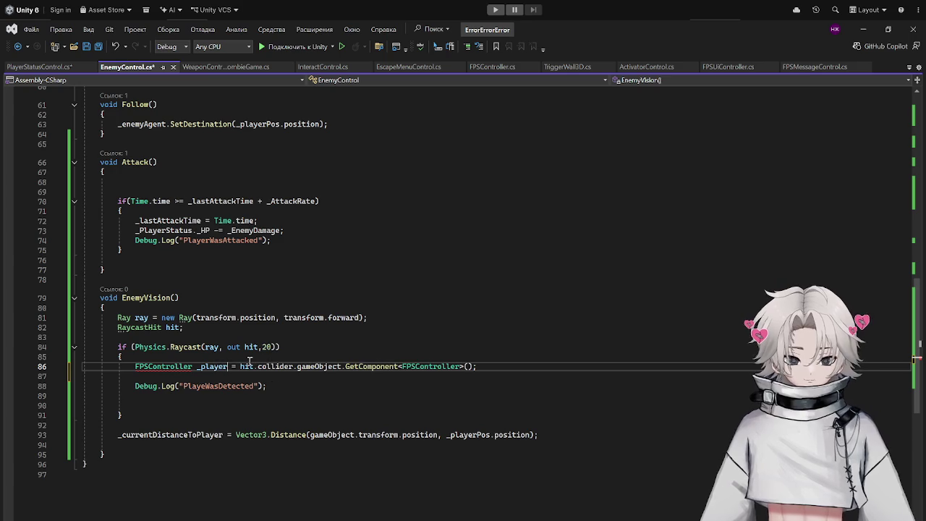
click(401, 415)
click(382, 396)
click(327, 366)
key(ctrl+s)
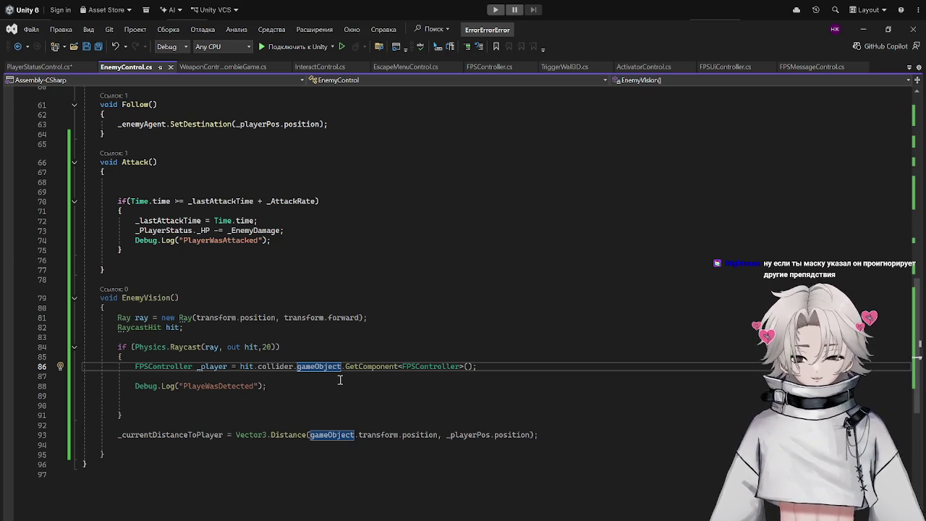
click(204, 406)
click(201, 386)
click(208, 376)
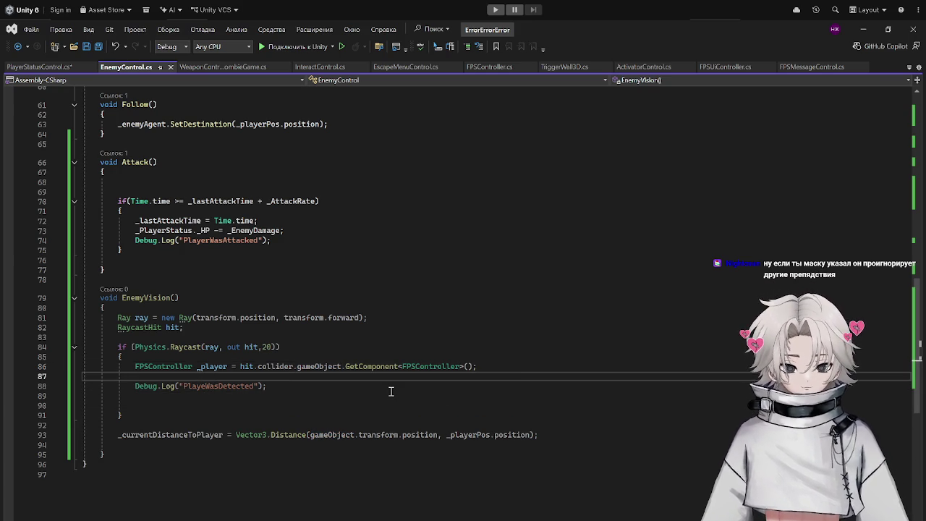
Paste an EnemyVision() call as the first line of Update() and save the script.
drag(194, 298, 120, 298)
key(ctrl+c)
scroll(277, 278, up, 9)
scroll(277, 279, up, 9)
click(143, 340)
key(ctrl+v)
key(ctrl+s)
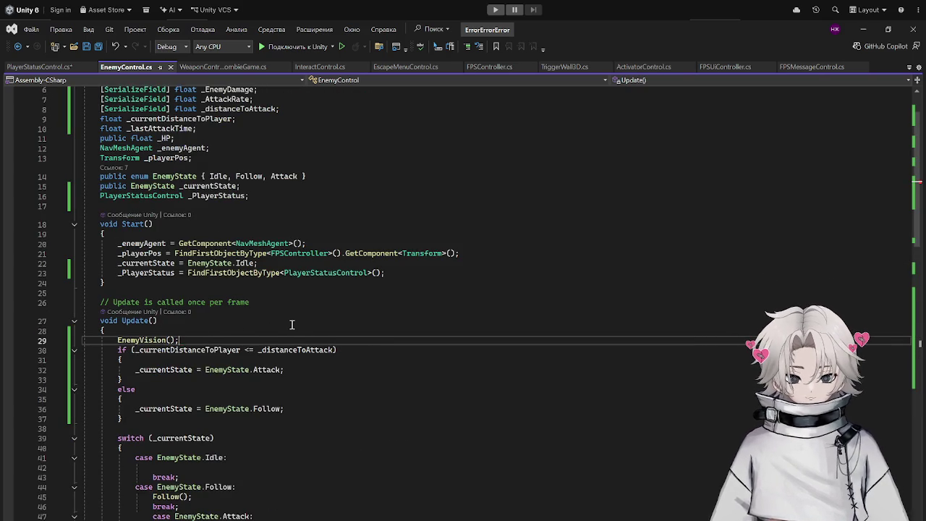
Review the distance-to-player line, then open a new field line below _distanceToAttack.
scroll(292, 325, down, 18)
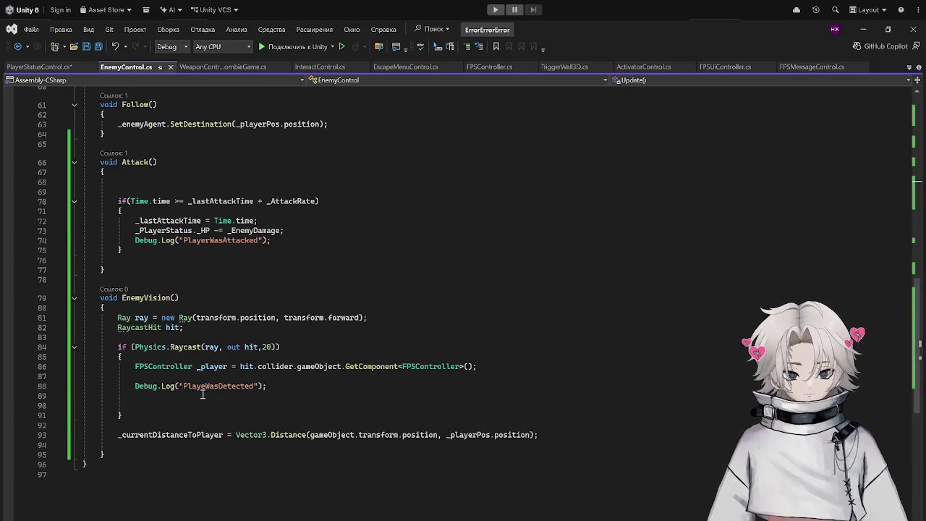
drag(109, 435, 593, 432)
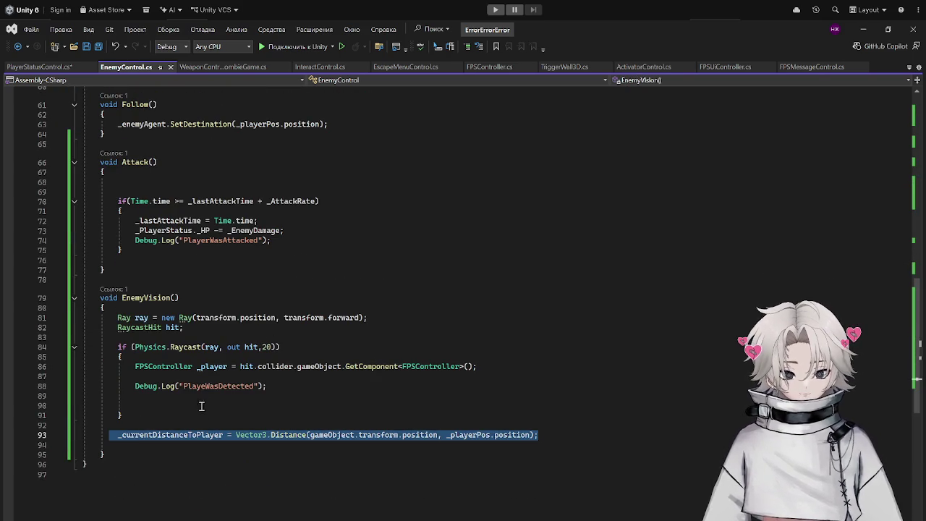
click(184, 377)
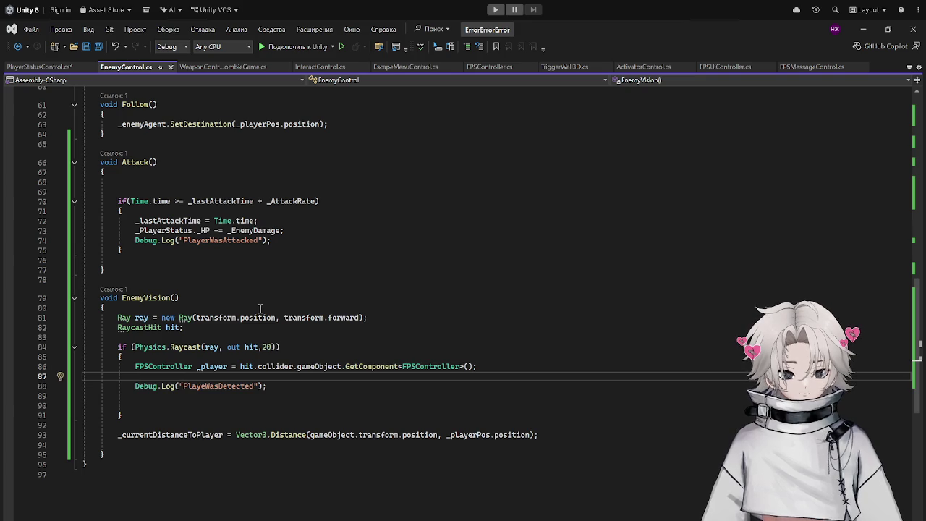
scroll(211, 356, up, 20)
click(289, 168)
key(Return)
Declare 'bool _PlayerDetected;' and add an empty if (_PlayerDetected) block below the raycast block.
text(bool _PlayerDetect)
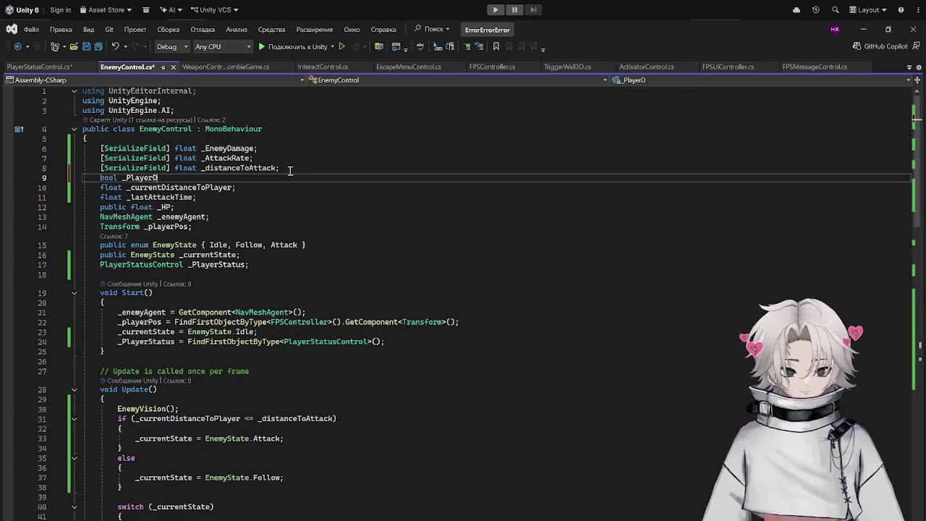
text(ed;)
key(ctrl+s)
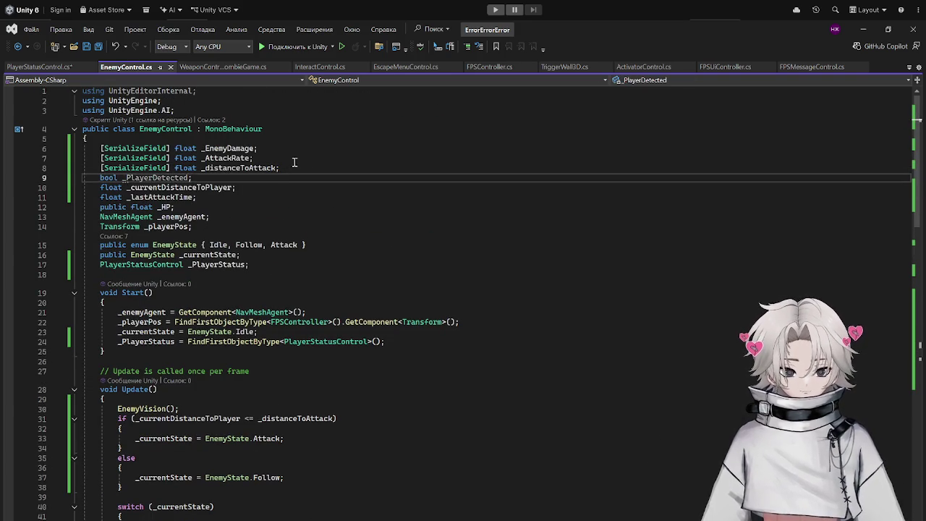
scroll(331, 190, down, 20)
click(118, 406)
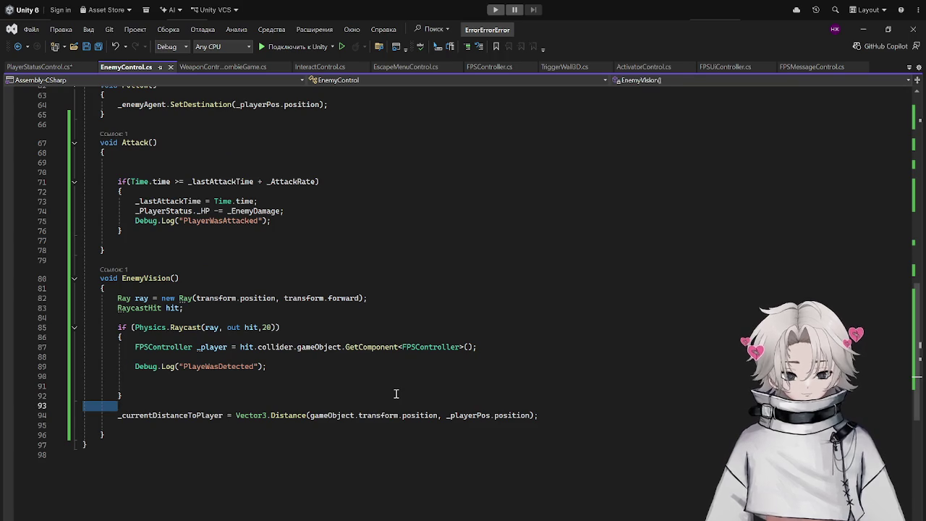
key(Return)
text(if(_p)
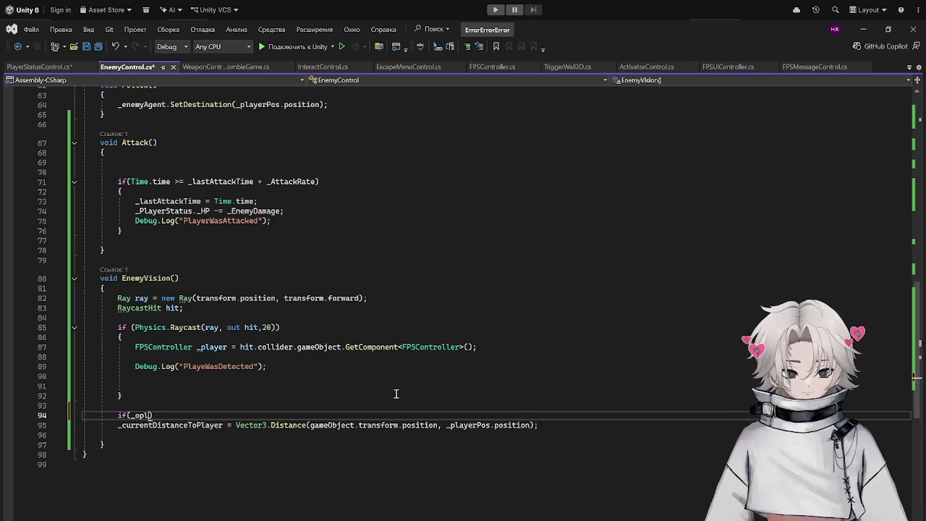
text(la)
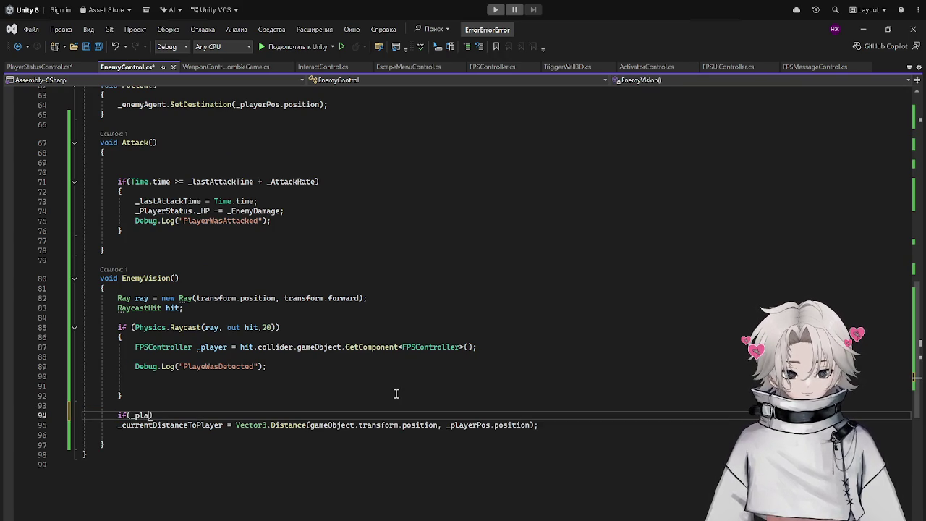
text(yerde)
key(Tab)
text({)
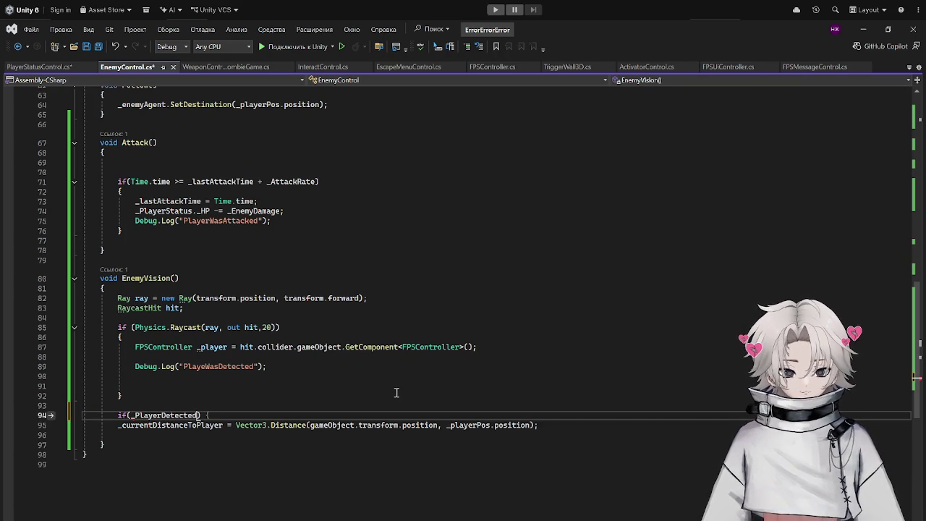
key(Return)
key(ctrl+s)
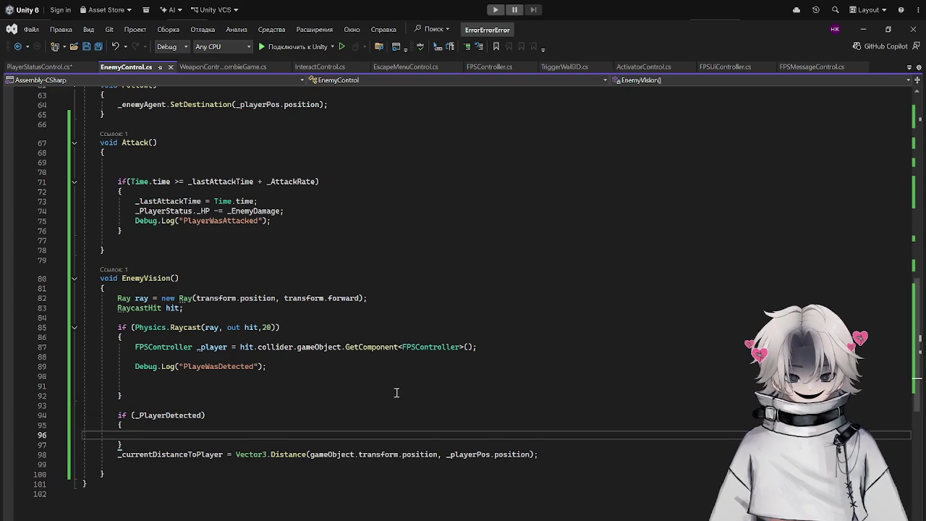
Move the distance-to-player calculation line into the if (_PlayerDetected) block.
drag(556, 455, 81, 454)
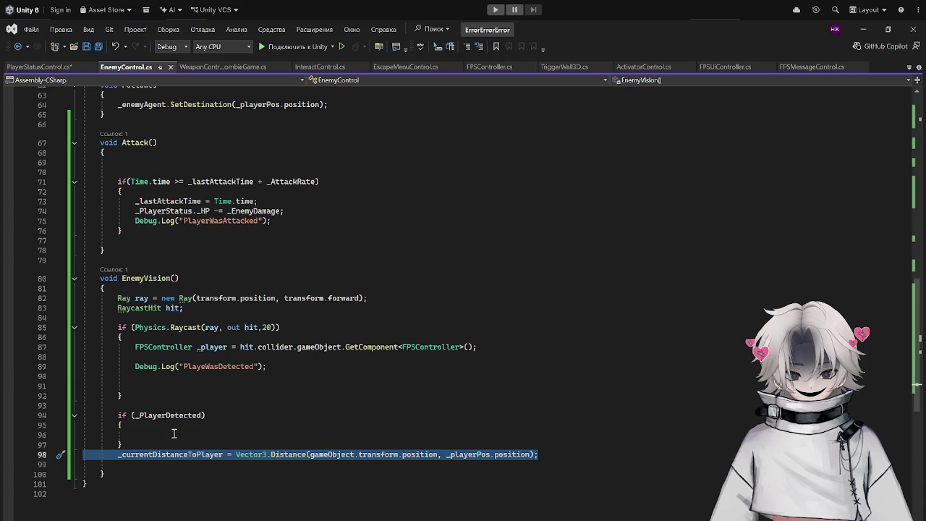
key(ctrl+x)
click(194, 432)
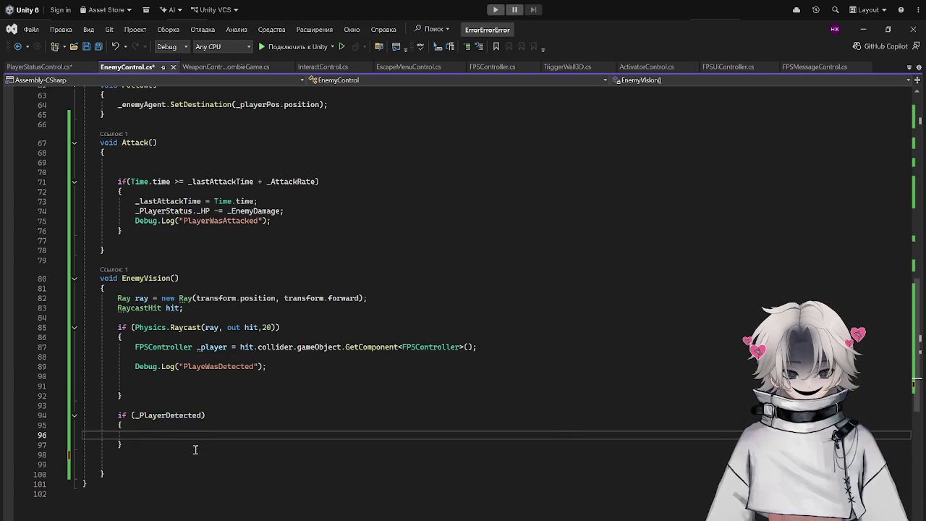
key(ctrl+v)
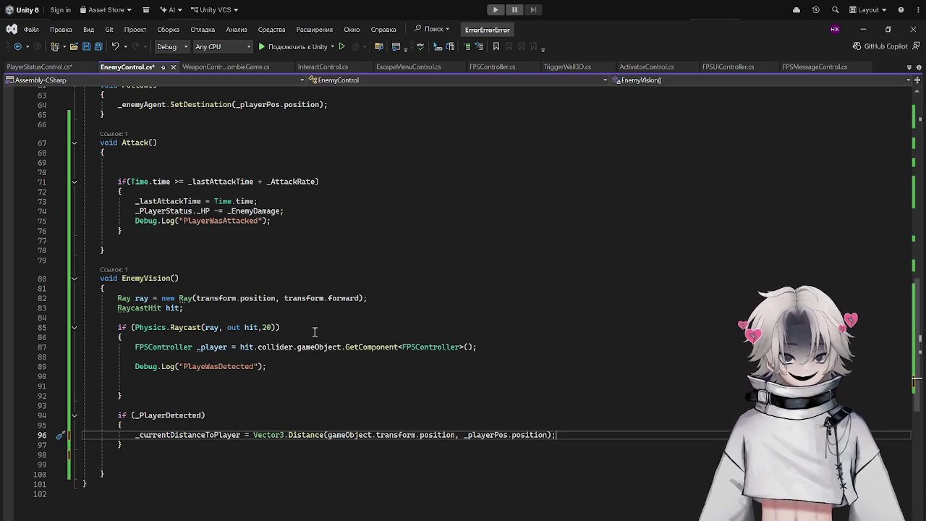
click(175, 356)
text(_pla)
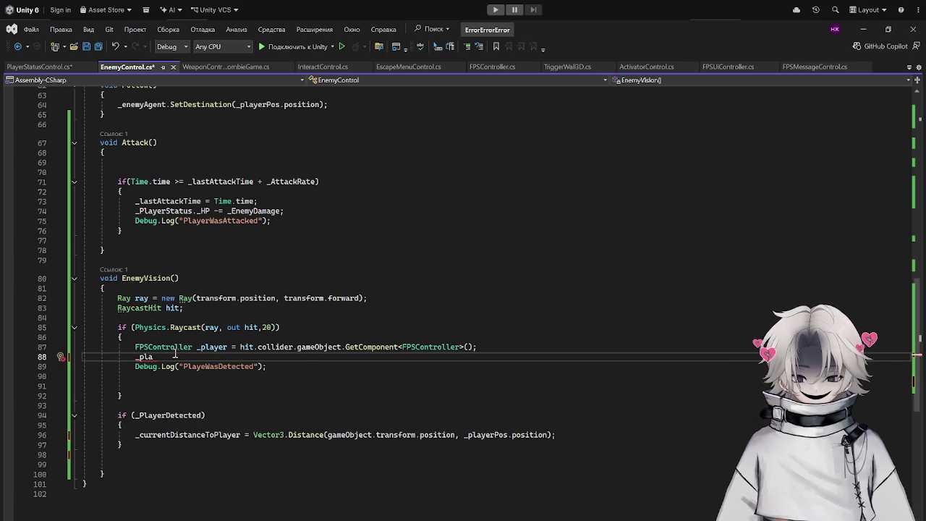
Add '_PlayerDetected = true;' in the raycast block and save.
key(Tab)
text(;)
key(ctrl+s)
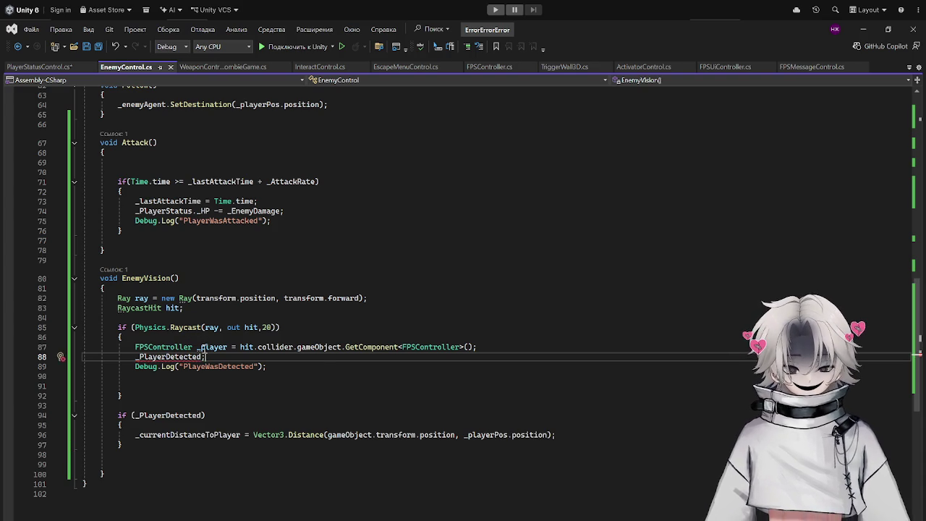
key(BackSpace)
text(= true;)
key(ctrl+s)
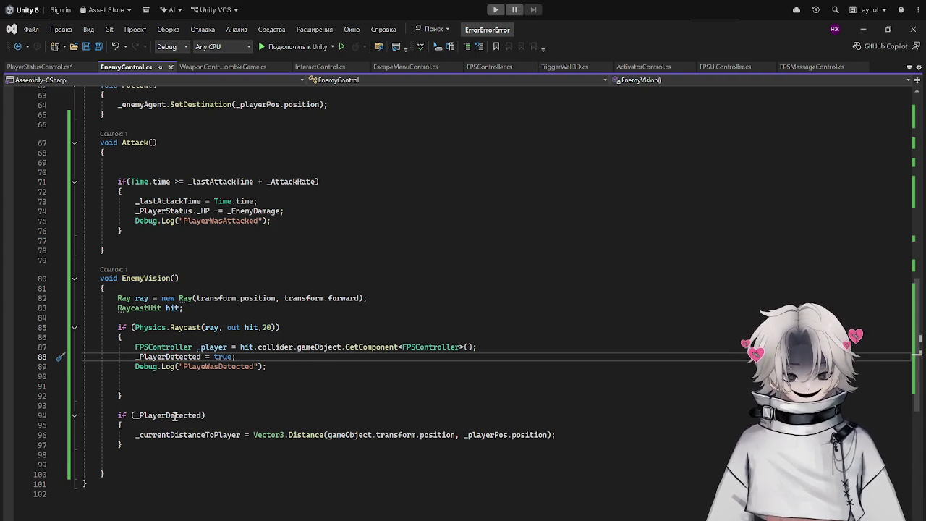
Add a Follow(); call inside the if (_PlayerDetected) detection block.
drag(127, 435, 556, 435)
scroll(316, 416, up, 4)
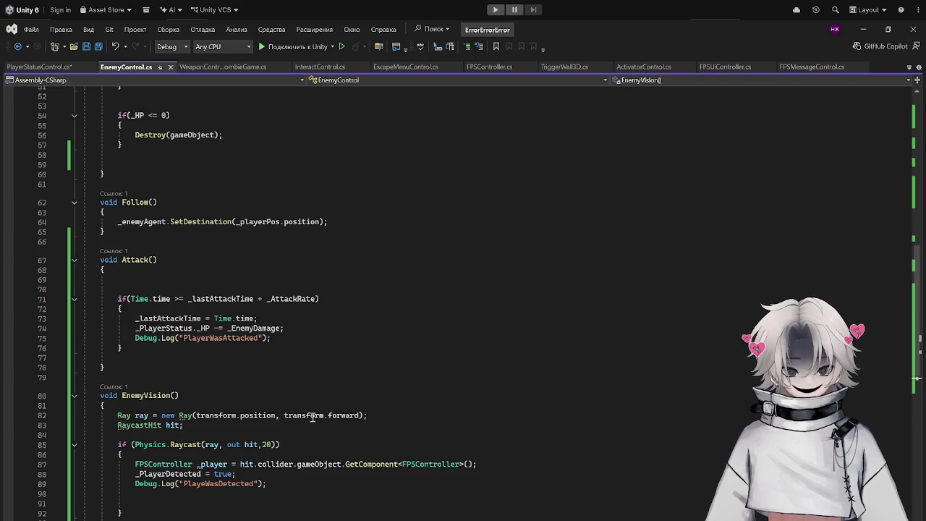
drag(168, 203, 124, 202)
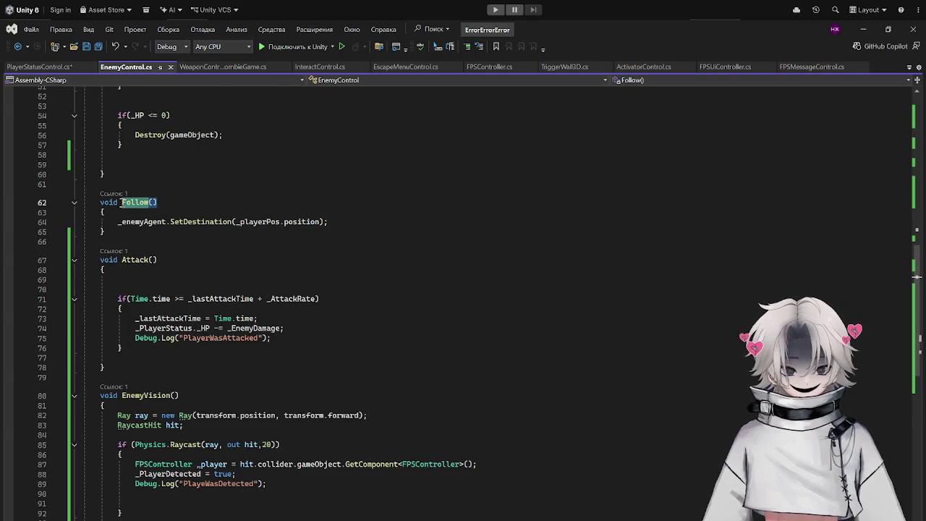
scroll(196, 368, down, 8)
drag(133, 317, 124, 308)
click(432, 310)
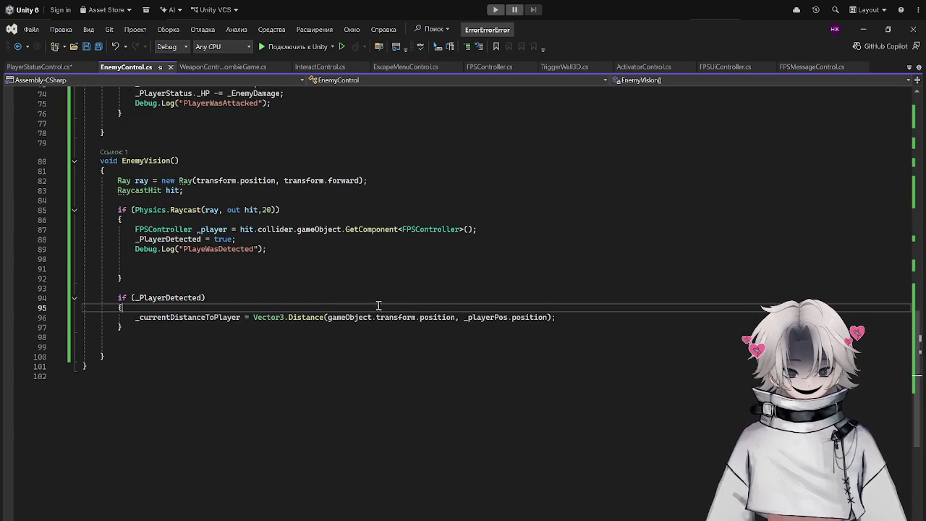
key(Return)
key(ctrl+v)
text(;)
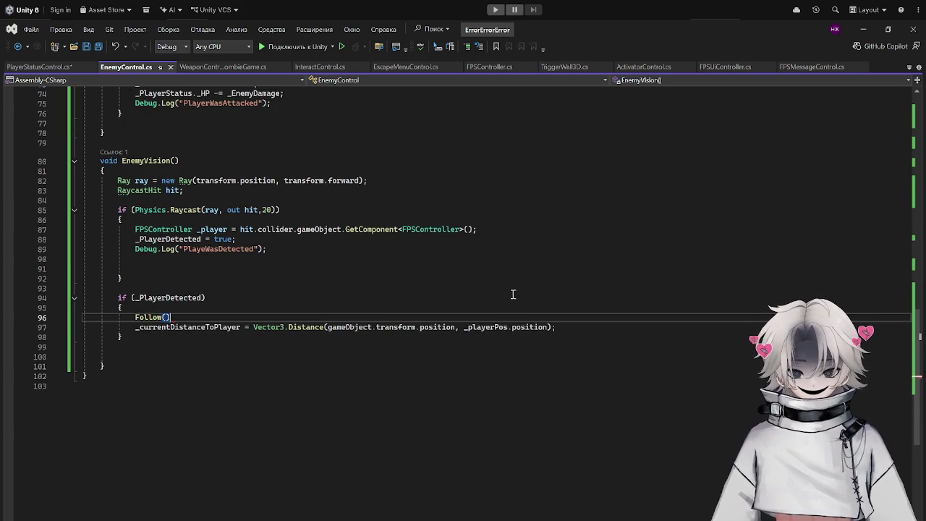
Move the Vector3.Distance calculation to the first line of Update() and save.
mouse_move(583, 326)
mouse_down()
mouse_move(148, 326)
mouse_move(122, 310)
mouse_up()
scroll(172, 295, up, 18)
scroll(172, 294, down, 9)
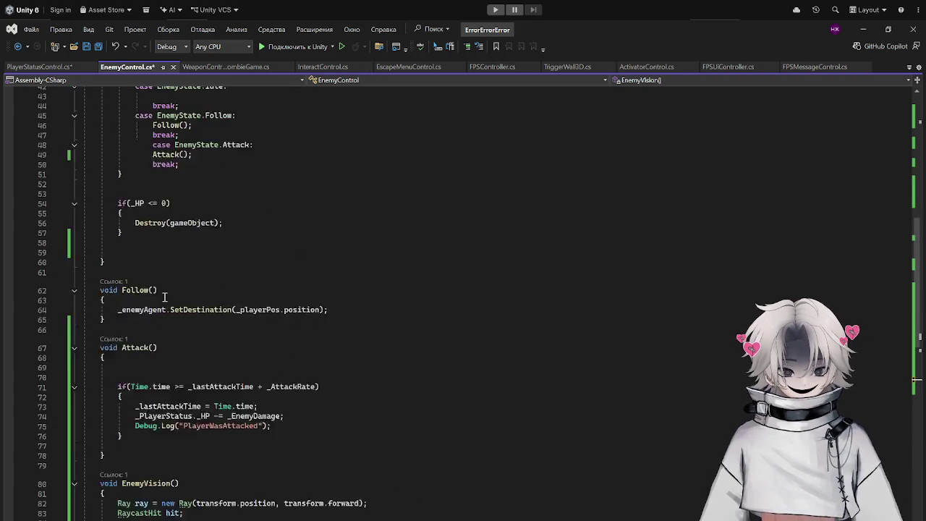
scroll(174, 289, up, 5)
scroll(174, 286, down, 6)
scroll(181, 260, up, 10)
click(184, 221)
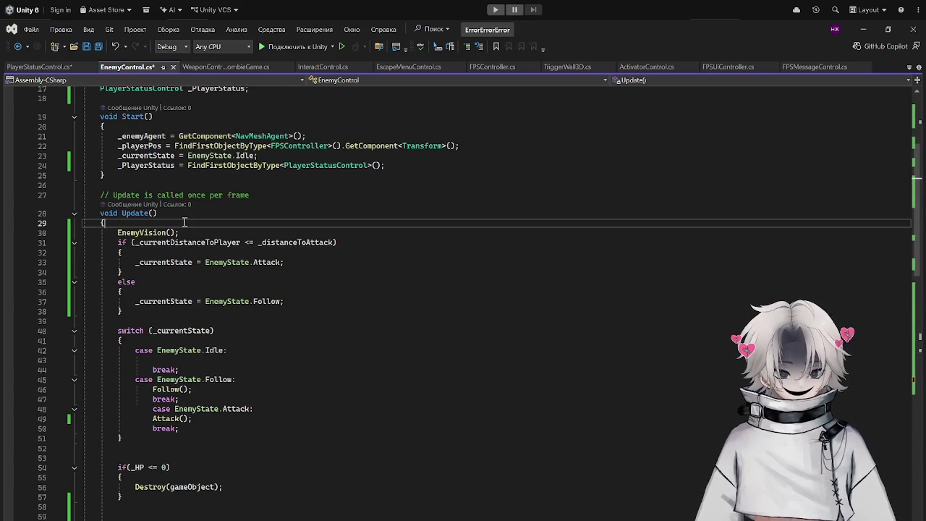
key(Return)
key(ctrl+v)
key(ctrl+s)
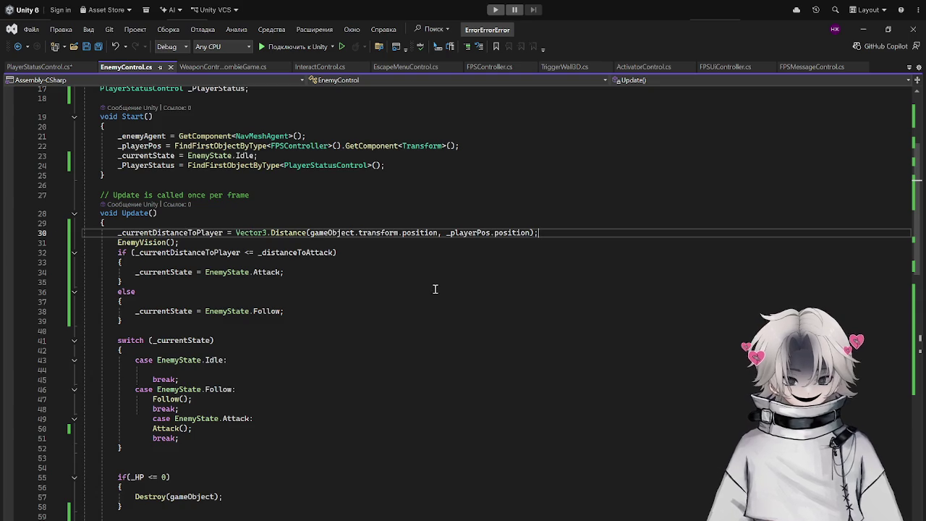
scroll(398, 267, down, 19)
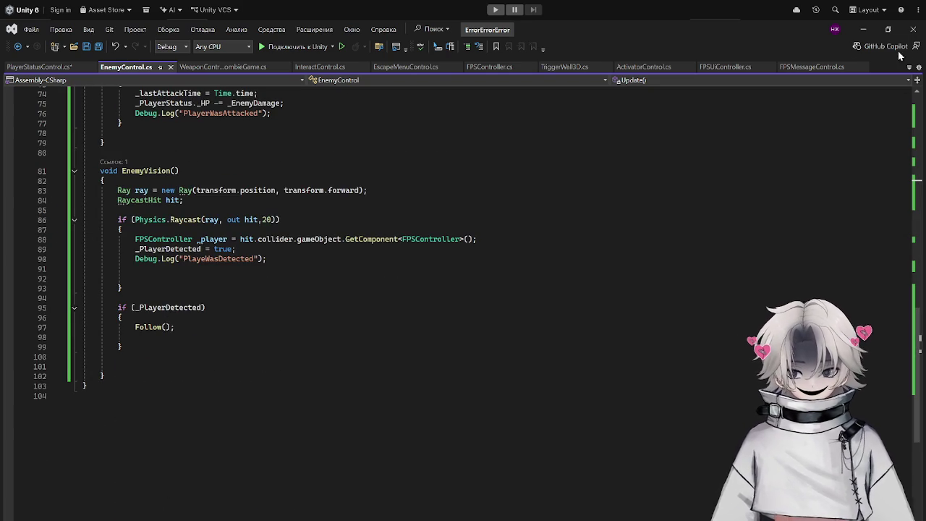
Play-test by walking toward the red enemy, confirm PlayeWasDetected logs, stop, and select the enemy.
click(863, 30)
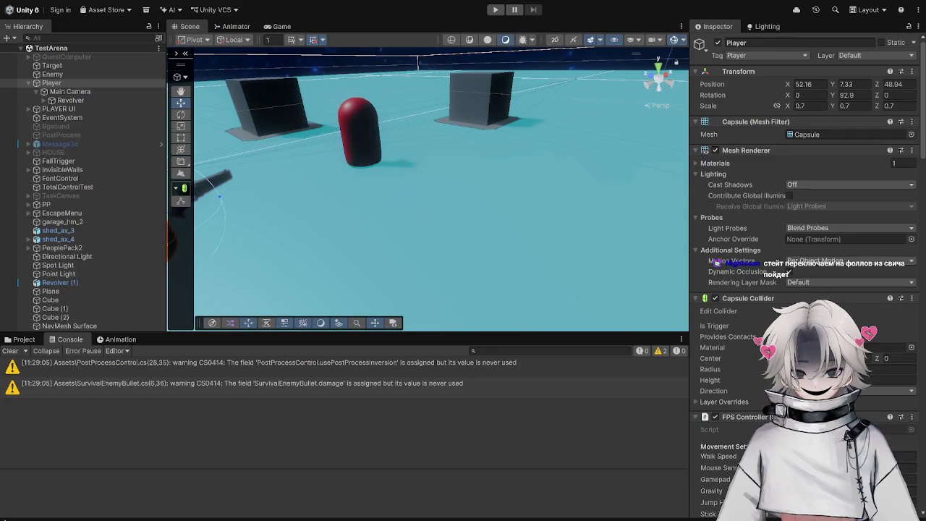
click(496, 10)
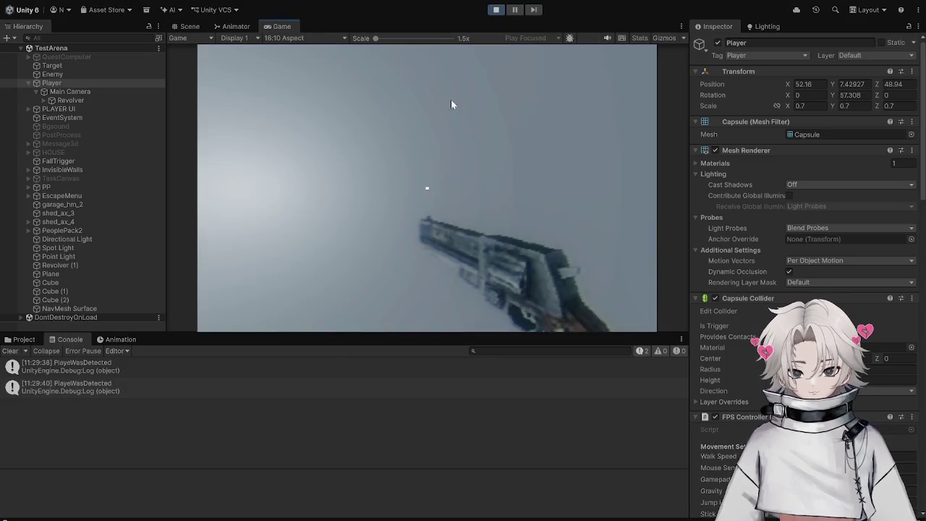
key(s)
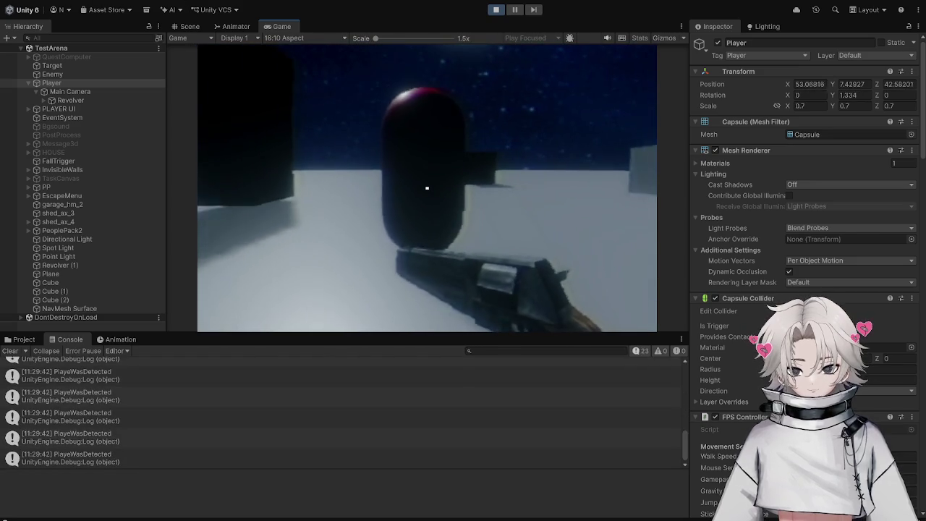
key(Escape)
click(495, 9)
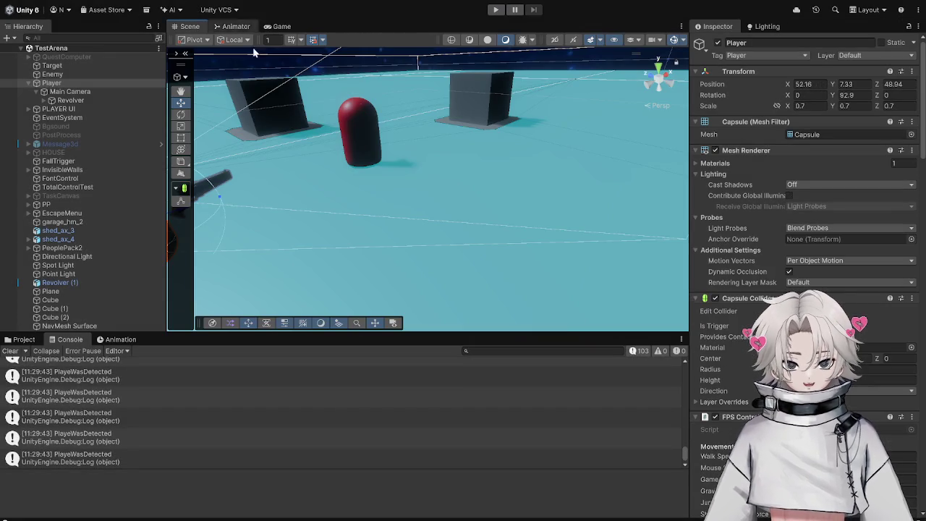
click(359, 133)
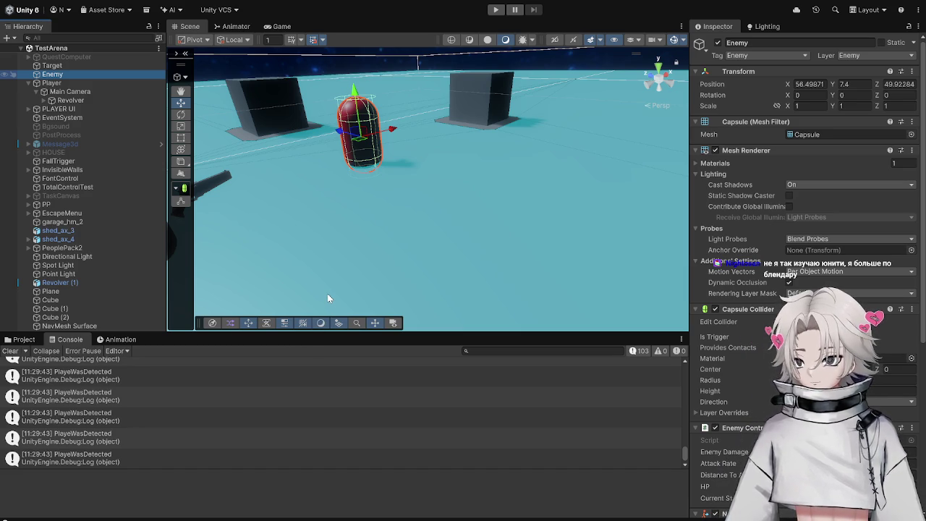
Add a child Cube to Enemy, shift it along X and flatten it into a thin slab.
key(ctrl+shift+v)
drag(370, 169, 259, 163)
key(f)
mouse_move(484, 212)
mouse_down()
mouse_move(455, 219)
mouse_move(463, 246)
mouse_move(422, 234)
mouse_move(460, 239)
mouse_move(452, 261)
mouse_up()
key(t)
mouse_move(438, 312)
mouse_down()
mouse_move(449, 259)
mouse_move(289, 300)
mouse_move(355, 228)
mouse_move(409, 230)
mouse_up()
key(w)
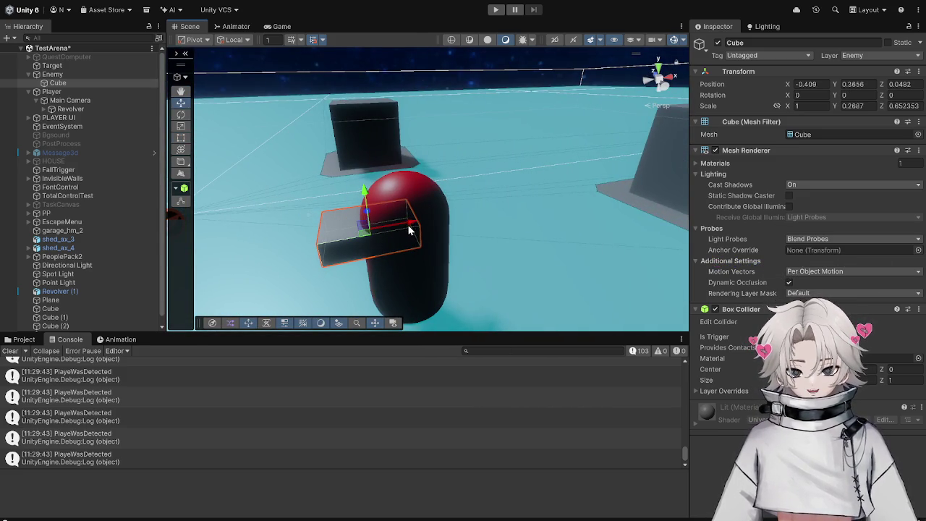
Rotate the Enemy capsule 180 degrees to Y rotation -180.
click(87, 75)
key(e)
mouse_move(384, 280)
mouse_down()
mouse_move(521, 275)
mouse_move(654, 229)
mouse_move(586, 215)
mouse_up()
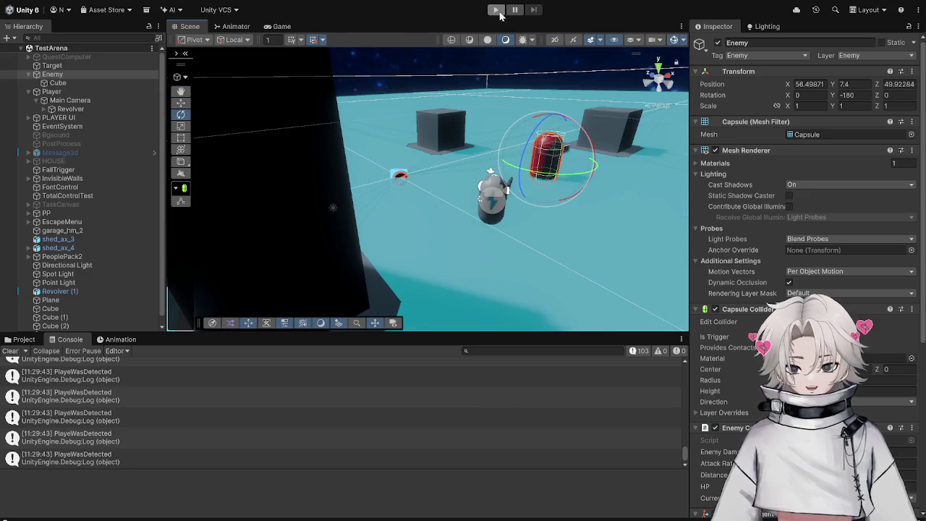
Run a second play test with the turned enemy, stop it, and return to EnemyControl.cs.
click(496, 10)
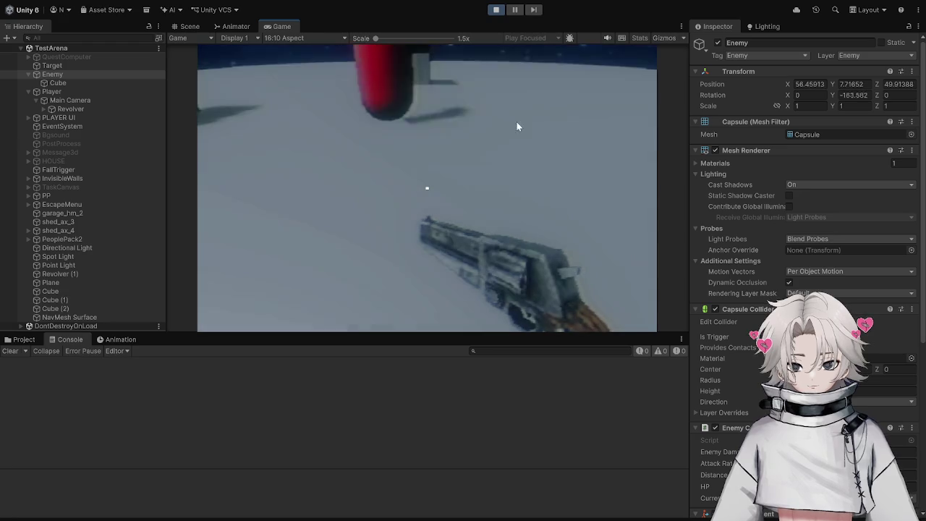
click(497, 10)
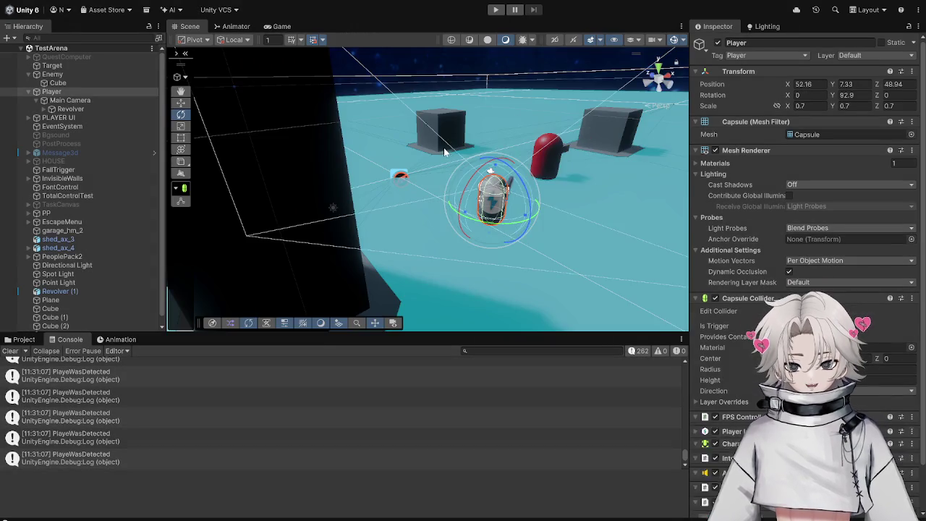
drag(560, 144, 621, 495)
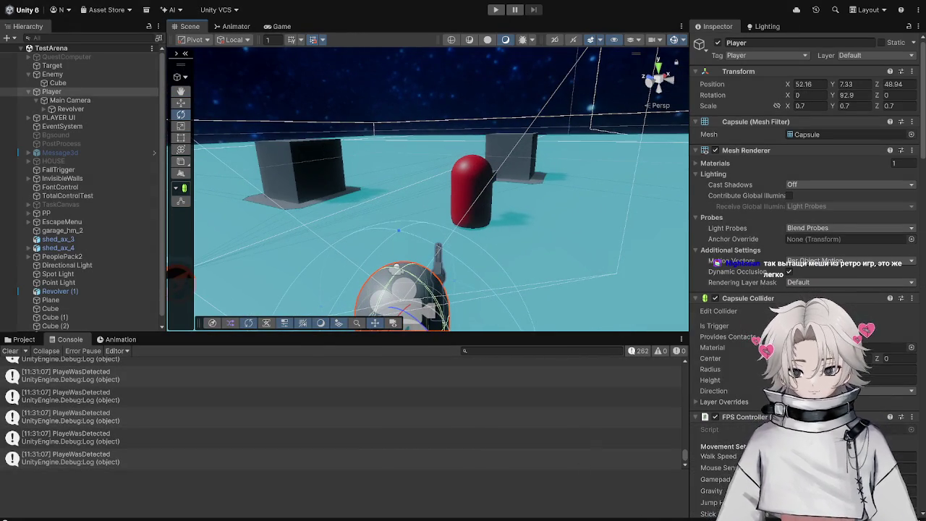
key(alt+Tab)
scroll(251, 345, up, 20)
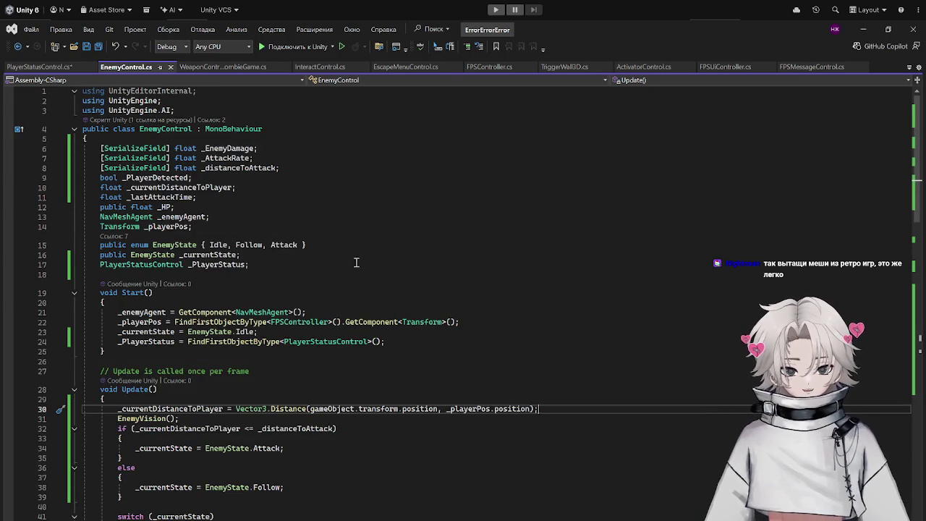
Scroll EnemyControl.cs past Update() and Attack() to the raycast code inside EnemyVision().
scroll(235, 330, down, 8)
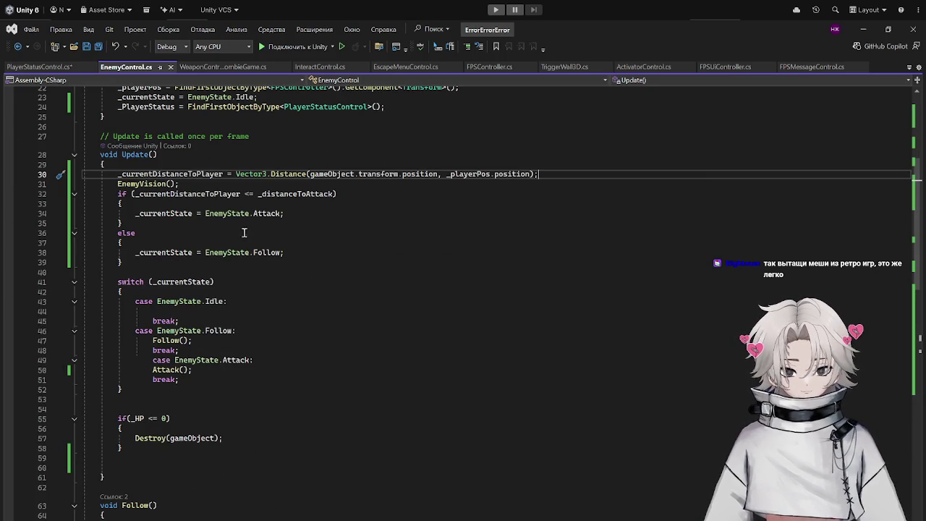
scroll(257, 194, down, 14)
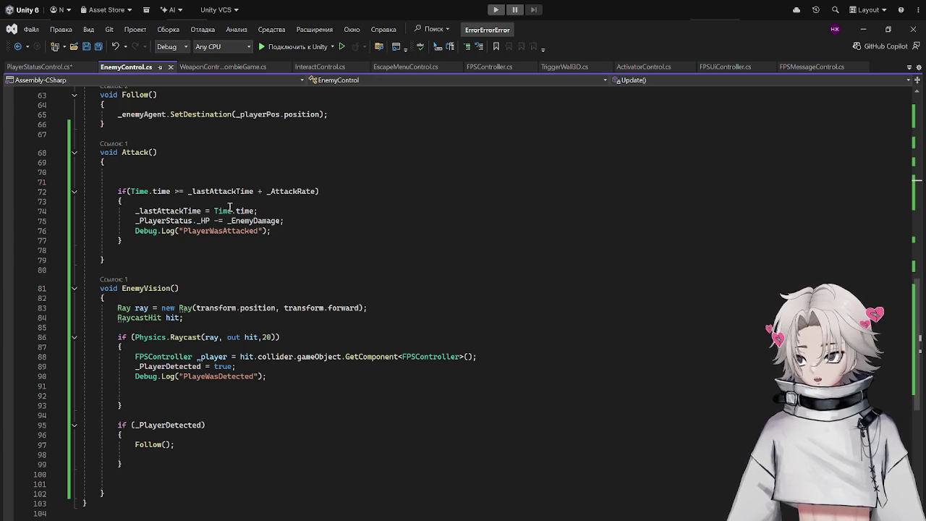
scroll(230, 209, down, 5)
scroll(246, 231, up, 20)
scroll(255, 251, down, 10)
scroll(254, 248, up, 9)
scroll(251, 246, down, 4)
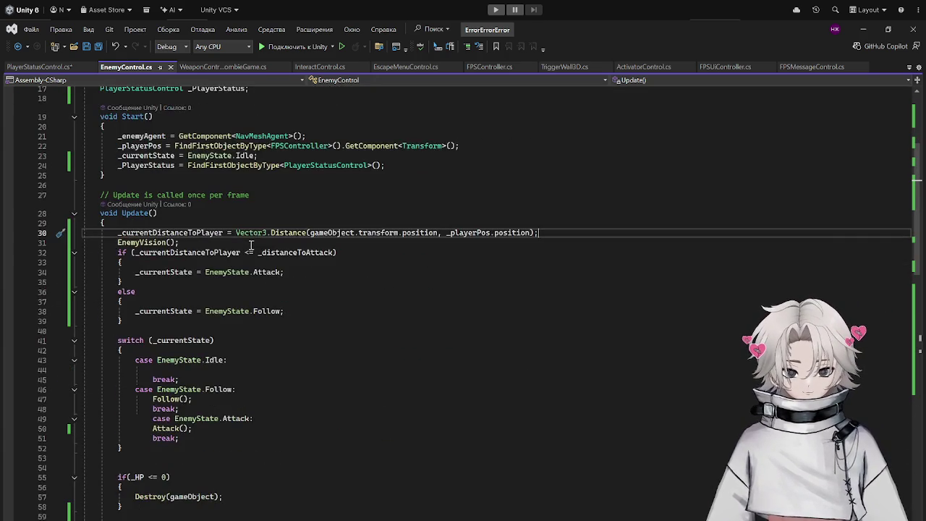
scroll(251, 245, down, 3)
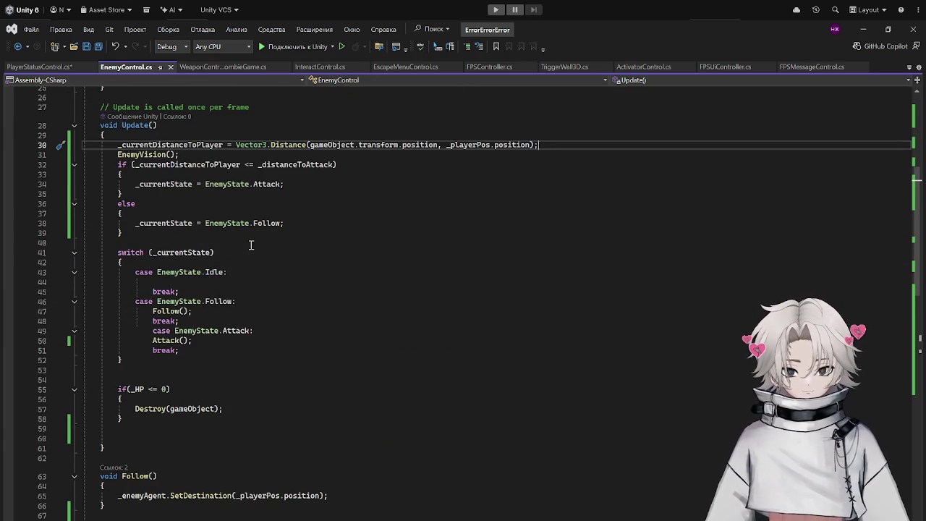
scroll(250, 245, down, 3)
scroll(250, 246, up, 4)
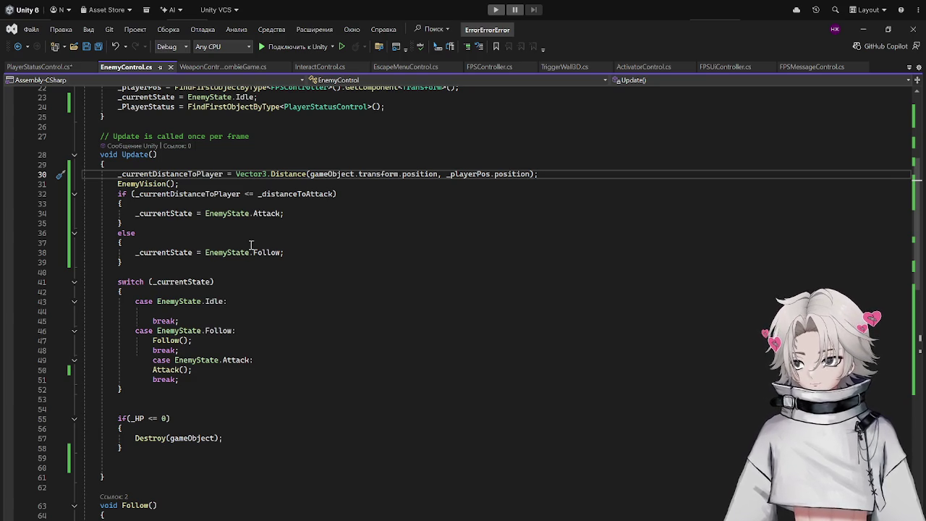
scroll(250, 246, down, 16)
scroll(250, 244, up, 12)
scroll(250, 245, up, 12)
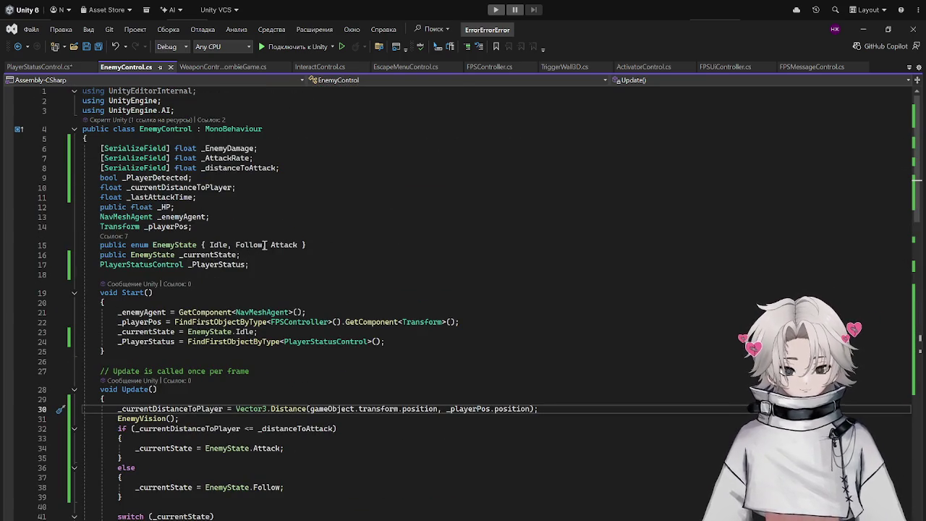
scroll(257, 304, down, 5)
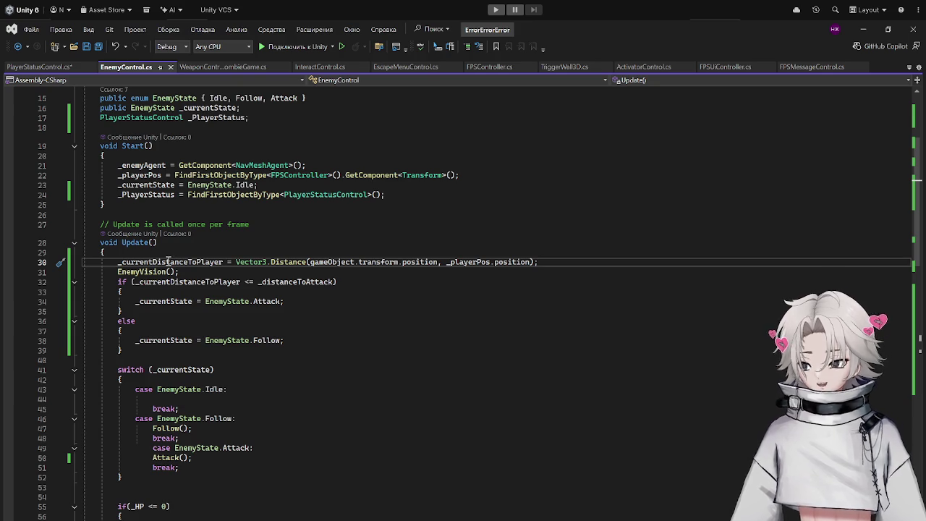
scroll(168, 260, down, 4)
scroll(269, 255, up, 7)
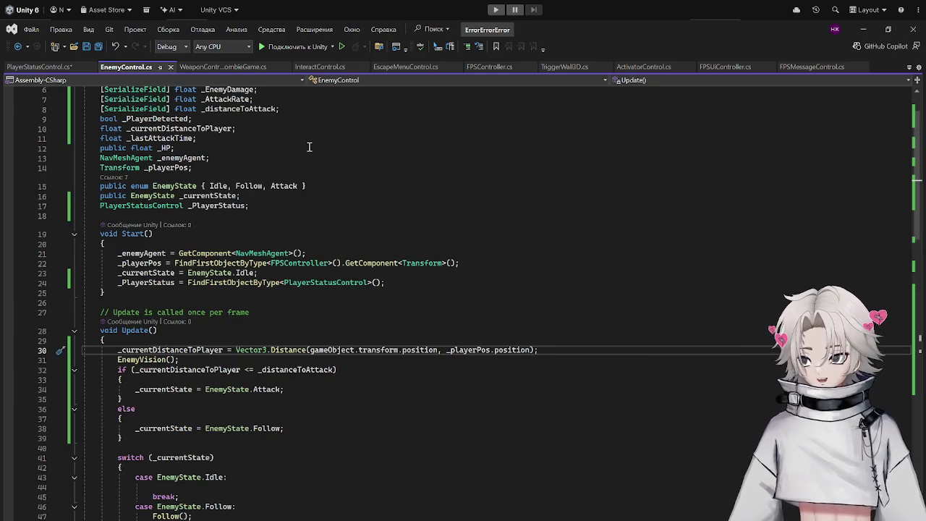
scroll(293, 137, down, 14)
scroll(280, 154, down, 12)
scroll(277, 154, up, 5)
scroll(277, 154, down, 2)
scroll(275, 163, up, 13)
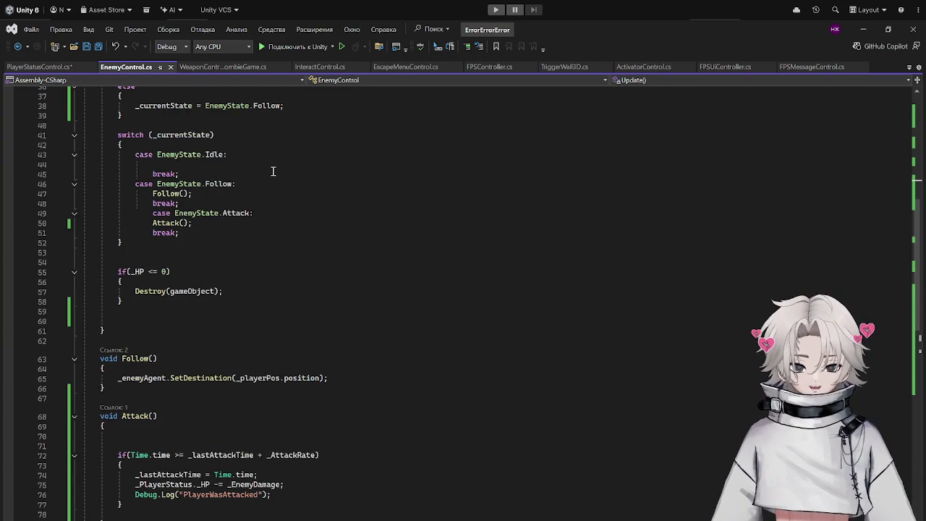
scroll(273, 171, up, 7)
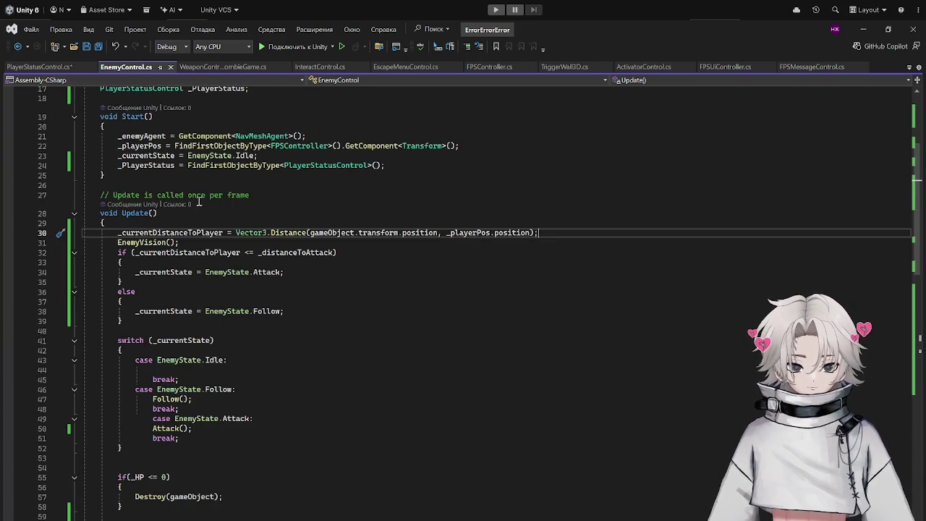
scroll(195, 204, down, 6)
scroll(196, 207, up, 5)
scroll(196, 206, down, 16)
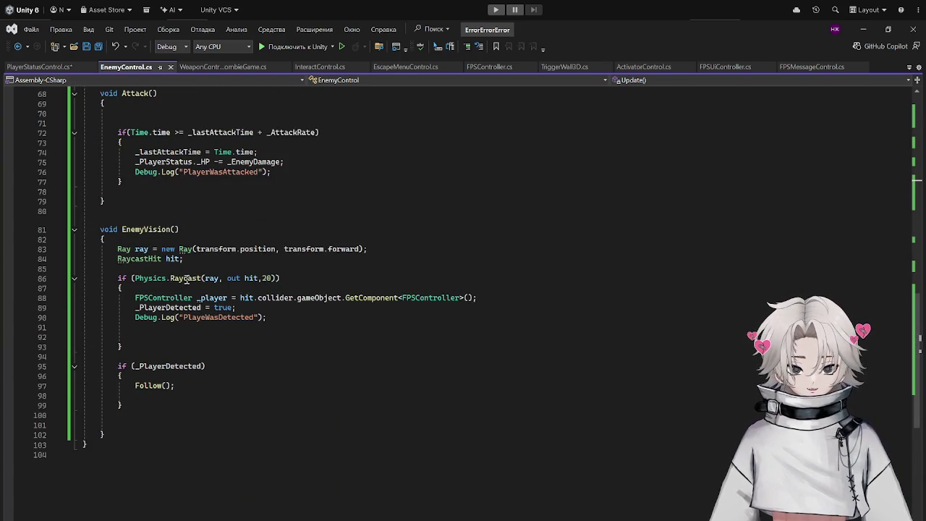
click(137, 326)
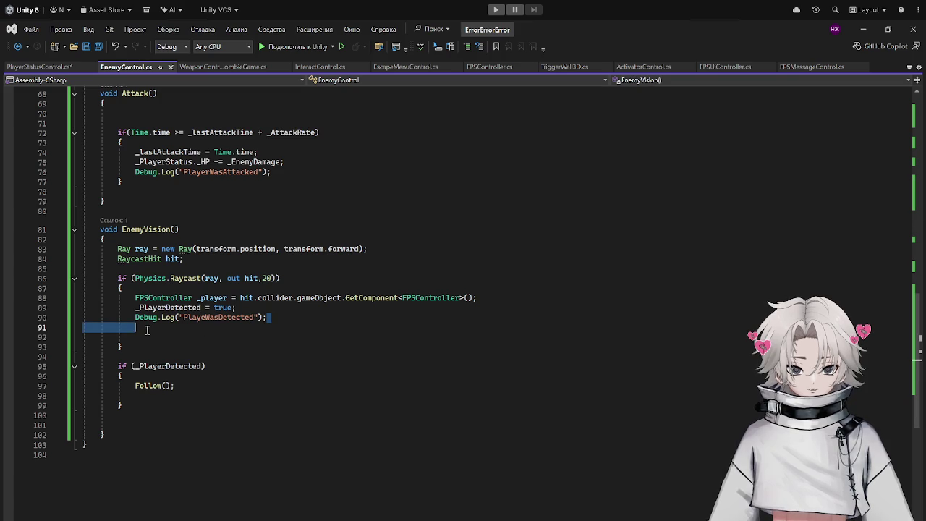
Insert an if (_player != null) block after the _player GetComponent lookup line.
click(266, 278)
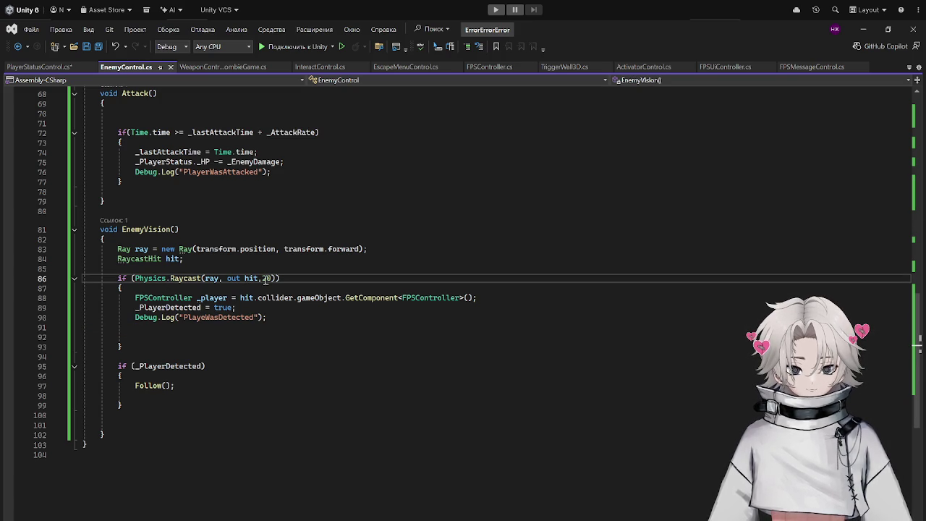
click(215, 295)
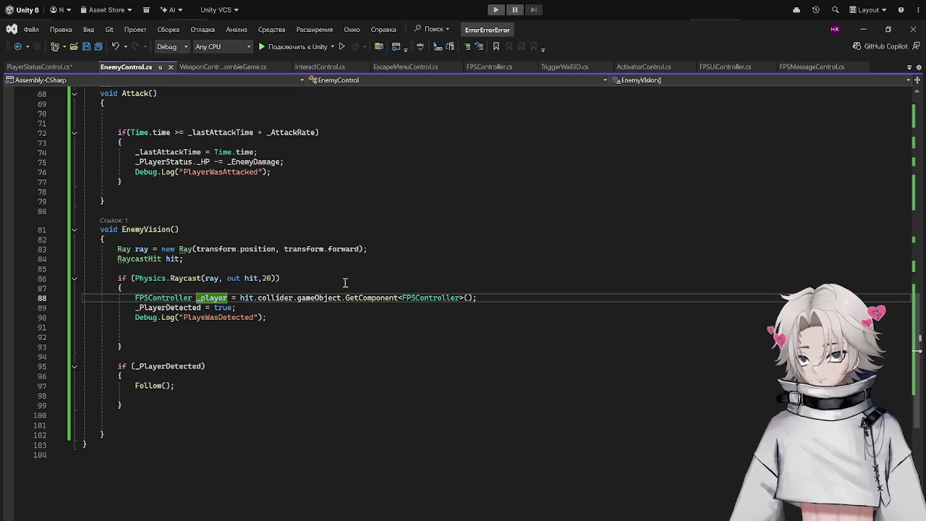
click(237, 289)
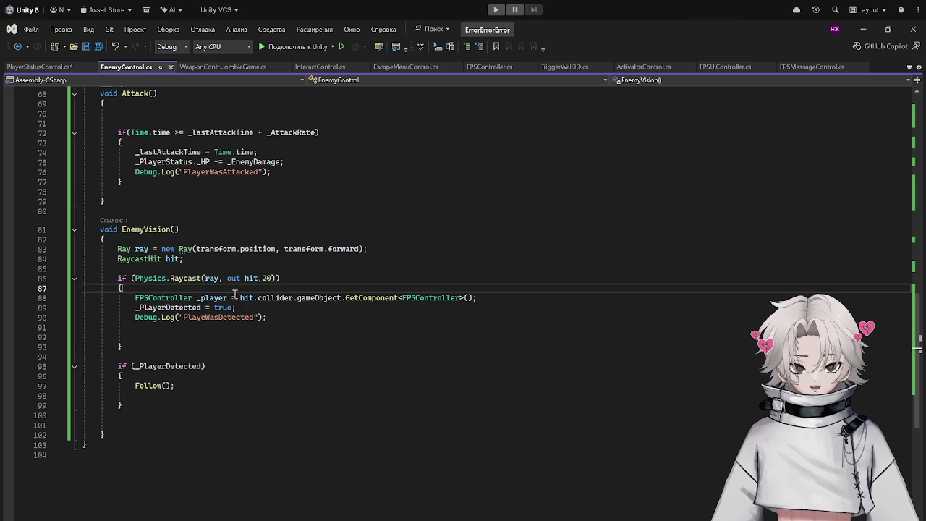
click(167, 306)
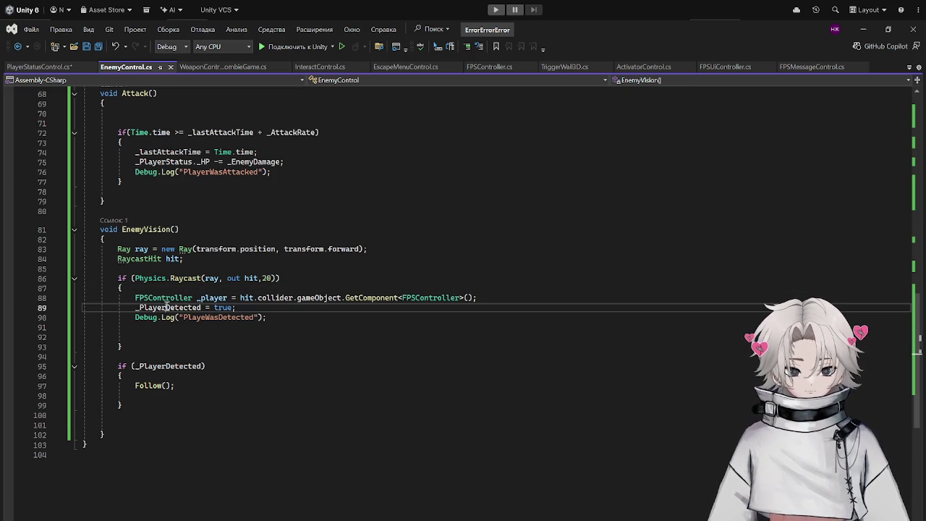
click(224, 291)
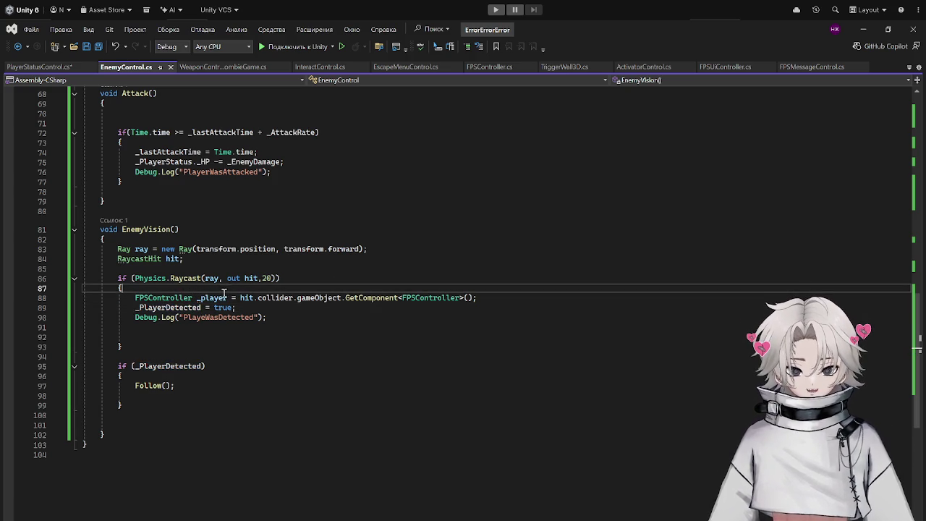
click(503, 299)
key(Return)
text(if)
key(Tab)
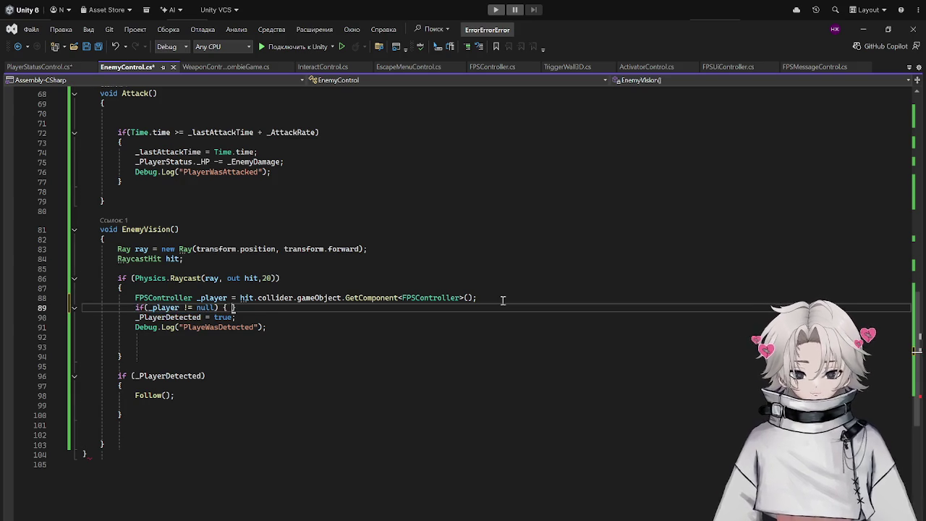
key(Return)
Move '_PlayerDetected = true;' inside the null check, save, and return to Unity.
drag(265, 347, 124, 346)
key(ctrl+x)
click(167, 327)
key(ctrl+v)
key(ctrl+s)
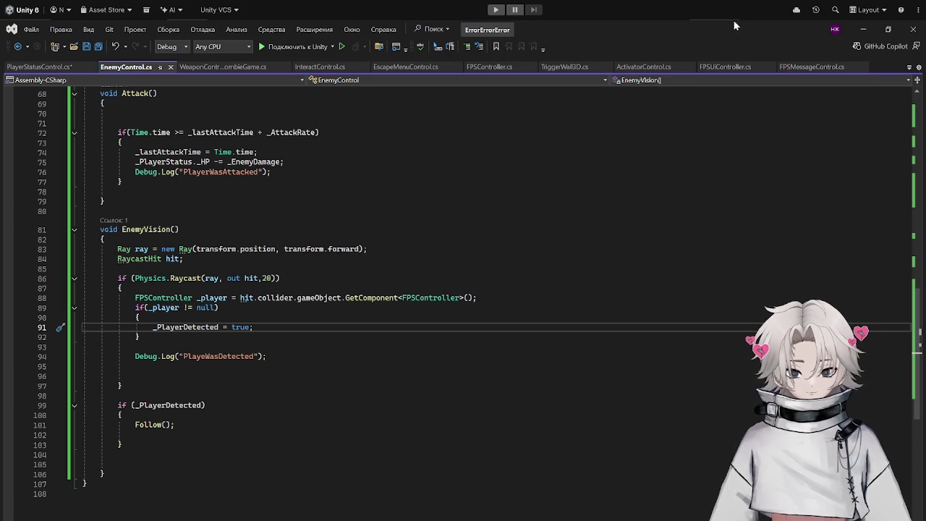
click(863, 29)
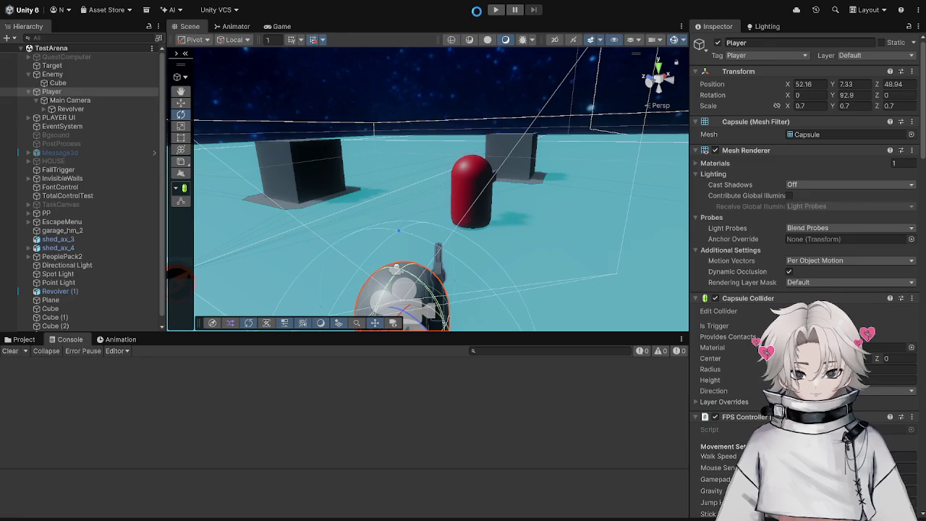
Add an if (hit.collider.gameObject.GetComponent<FPSController>()) { } block below the _player lookup line.
key(alt+Tab)
click(254, 287)
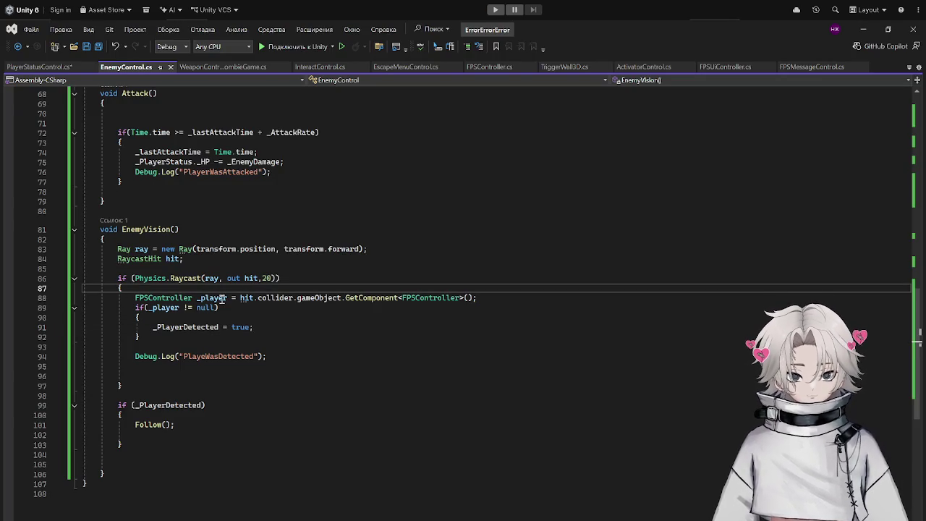
click(500, 295)
key(Return)
text(if(hit.co)
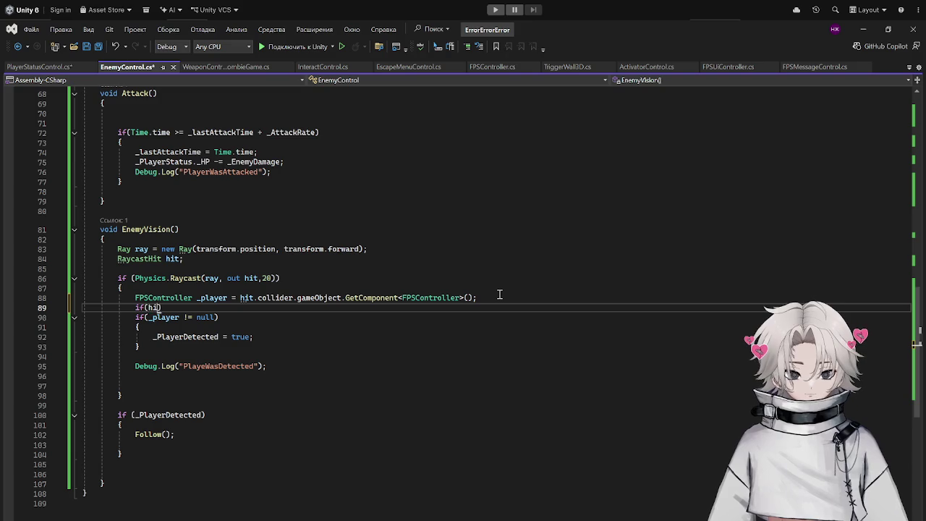
text(llider.)
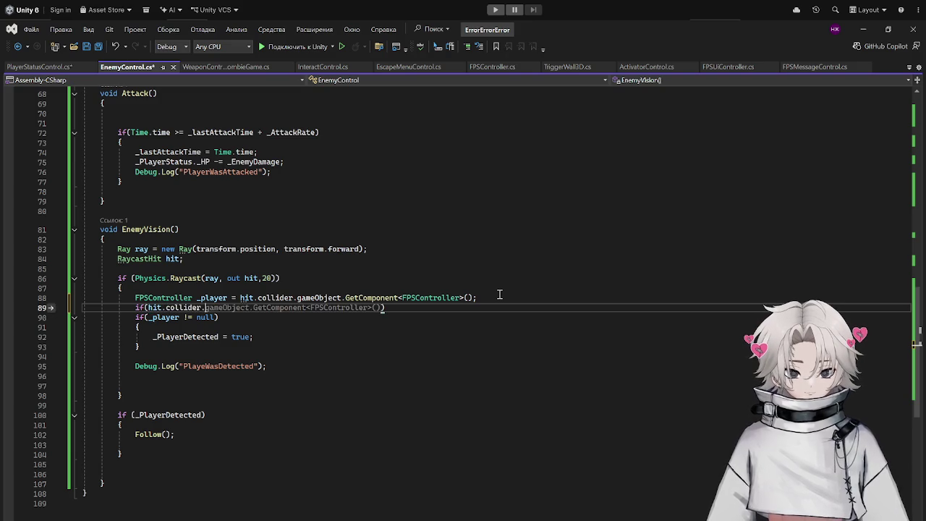
text(gameObject)
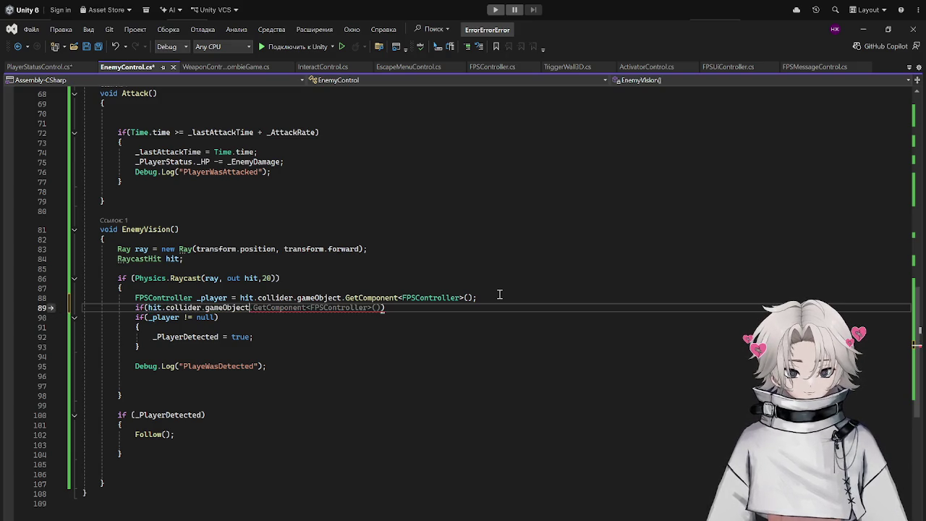
key(BackSpace)
key(BackSpace)
key(BackSpace)
key(Tab)
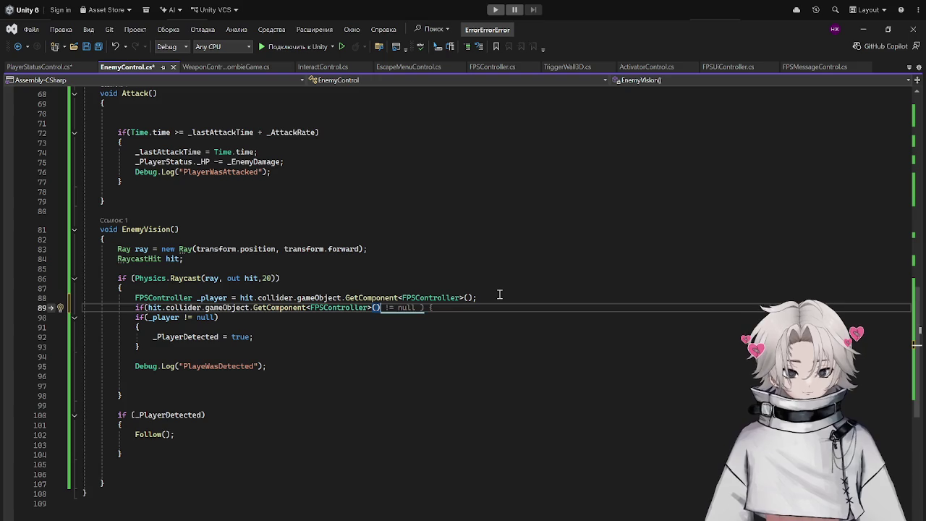
text())
text( {)
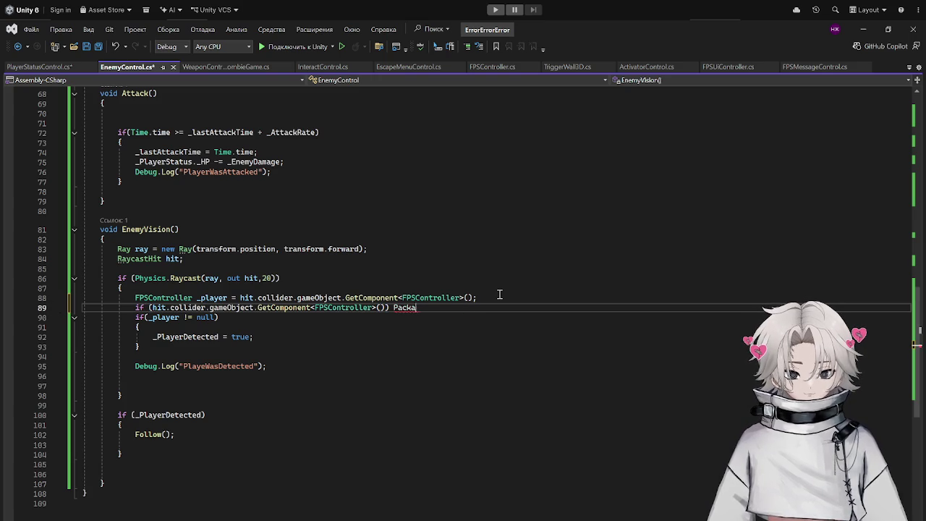
key(Return)
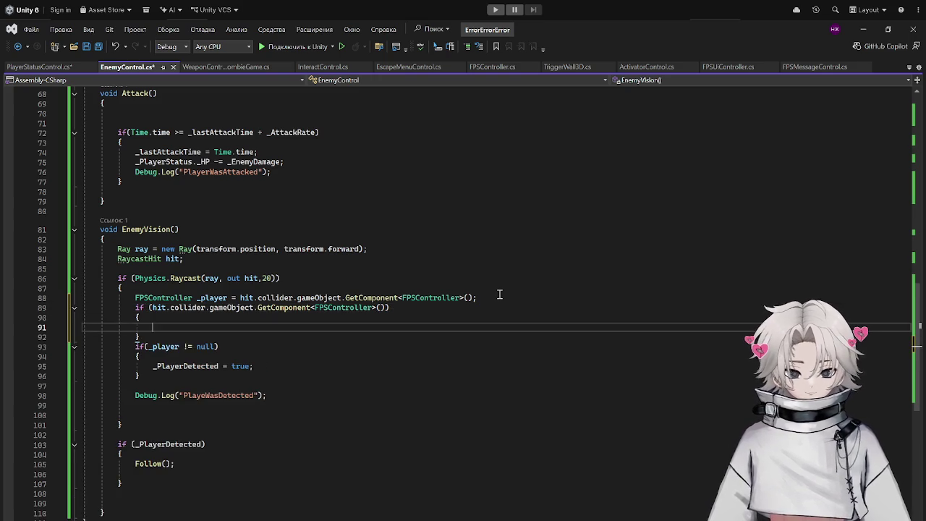
Move the _player lookup line inside the new FPSController if block.
key(Up)
key(Up)
key(Up)
key(Home)
key(shift+End)
key(ctrl+x)
key(Down)
key(Down)
key(Down)
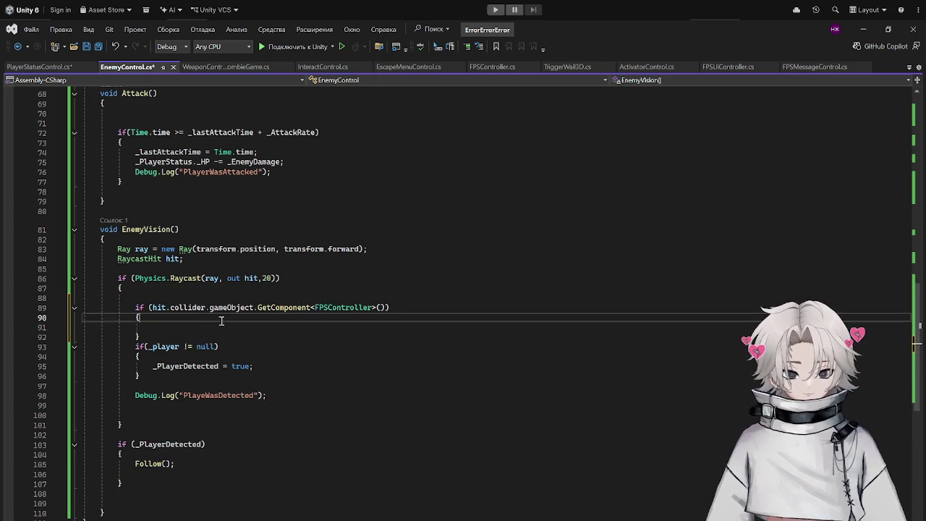
key(ctrl+v)
Move the _PlayerDetected = true; statement into the new block under the _player lookup.
click(152, 366)
drag(152, 366, 346, 368)
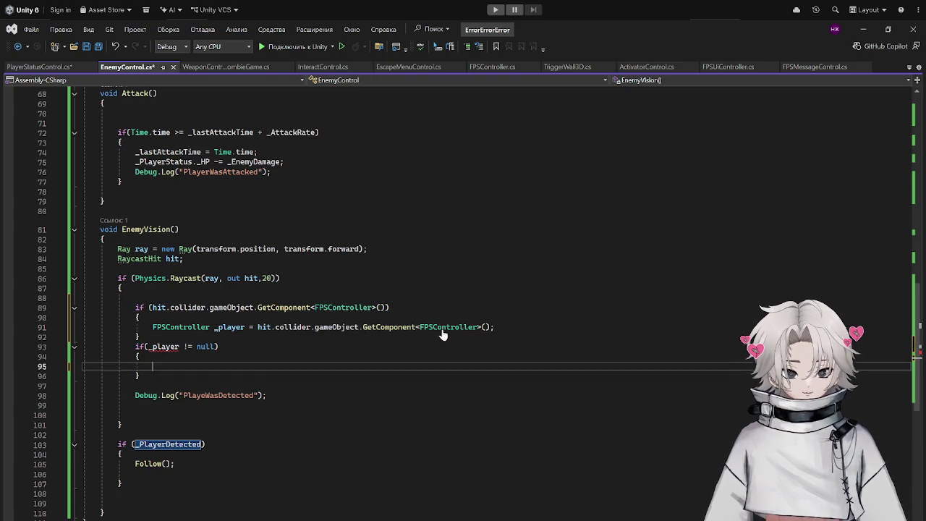
key(ctrl+x)
drag(152, 327, 495, 327)
click(611, 326)
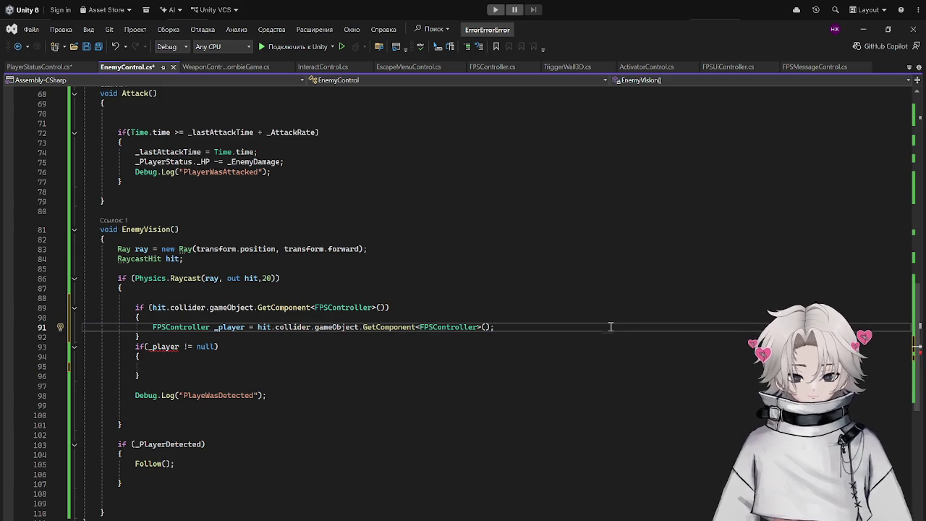
key(Return)
key(ctrl+v)
Delete the leftover if(_player != null) block and bring Unity to the front.
mouse_move(176, 385)
mouse_down()
mouse_move(123, 365)
mouse_move(128, 356)
mouse_up()
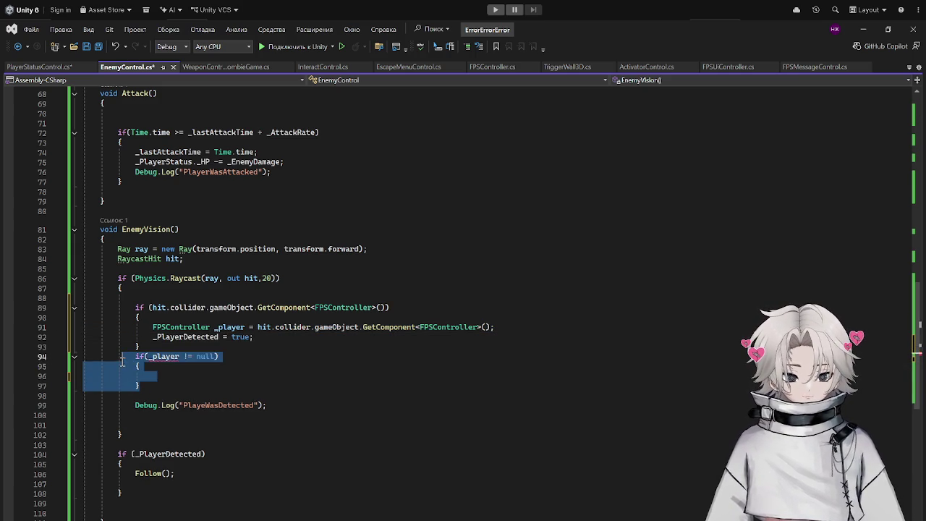
key(BackSpace)
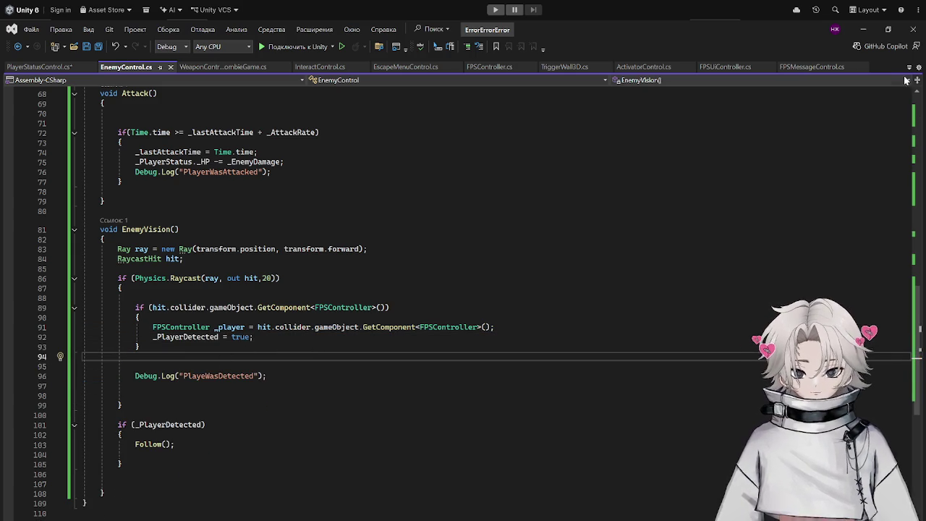
click(864, 29)
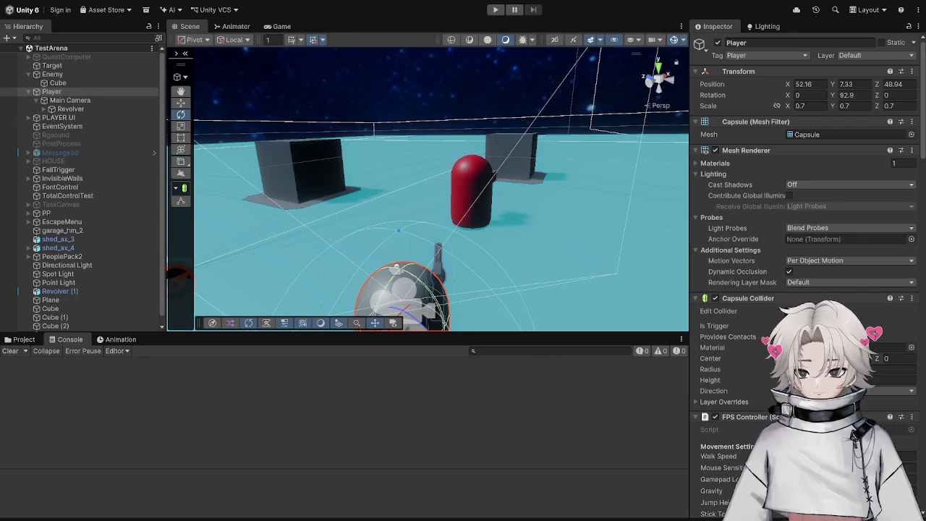
Replace GetComponent<FPSController>() in the raycast condition with CompareTag("Player").
key(alt+Tab)
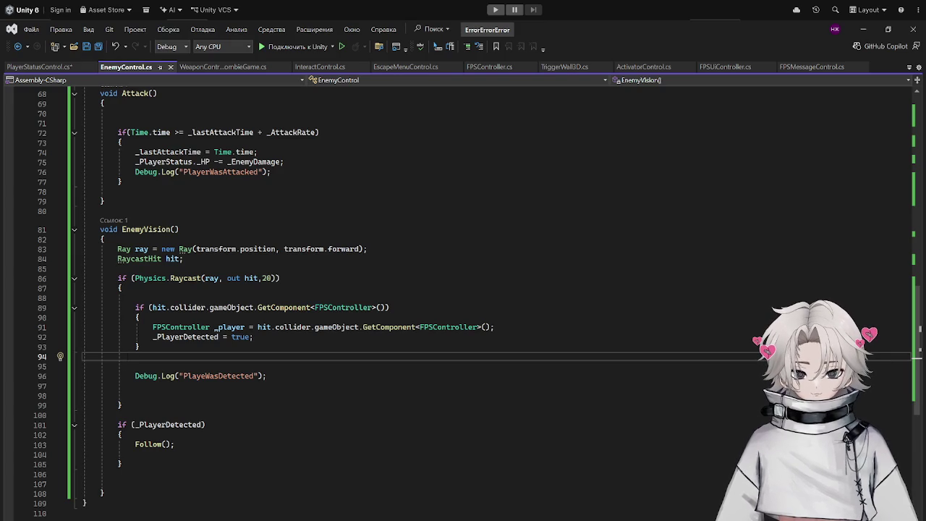
drag(389, 308, 257, 308)
key(BackSpace)
text(ta)
key(BackSpace)
key(BackSpace)
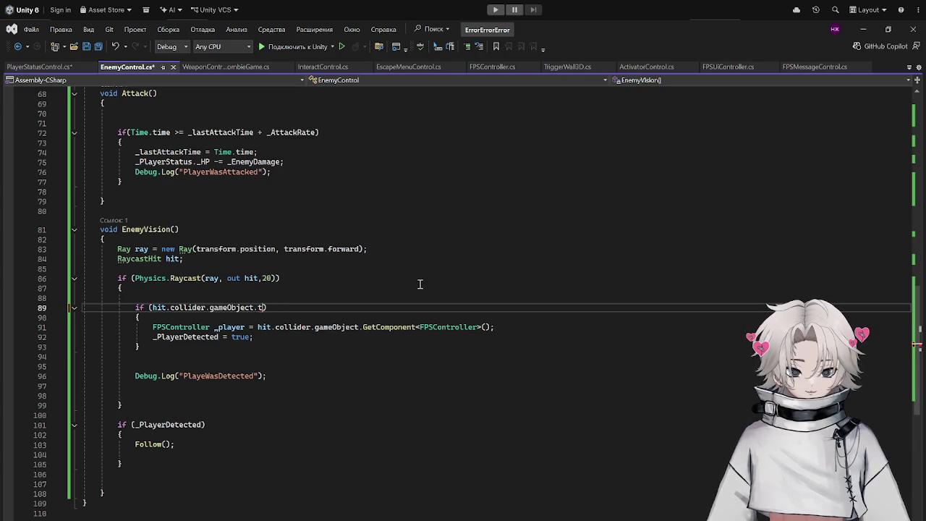
text(co)
key(Tab)
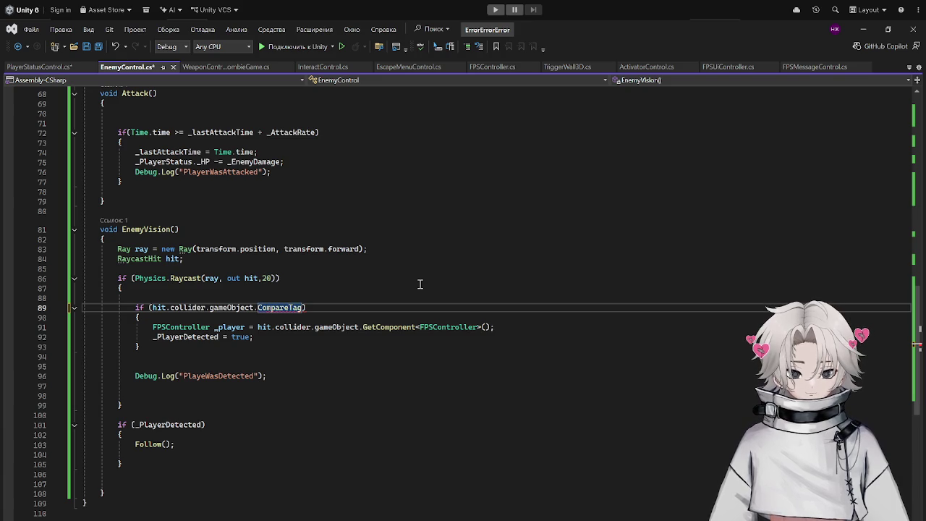
text(("Player")
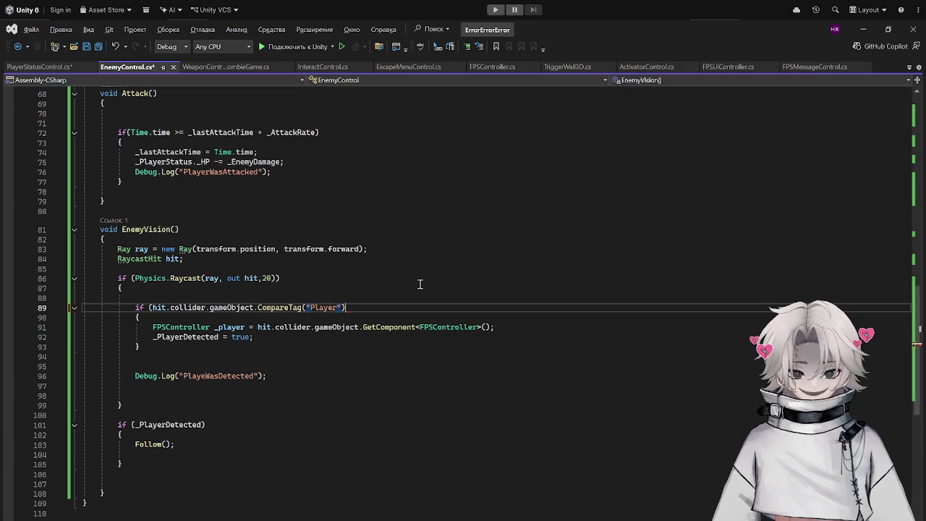
text())
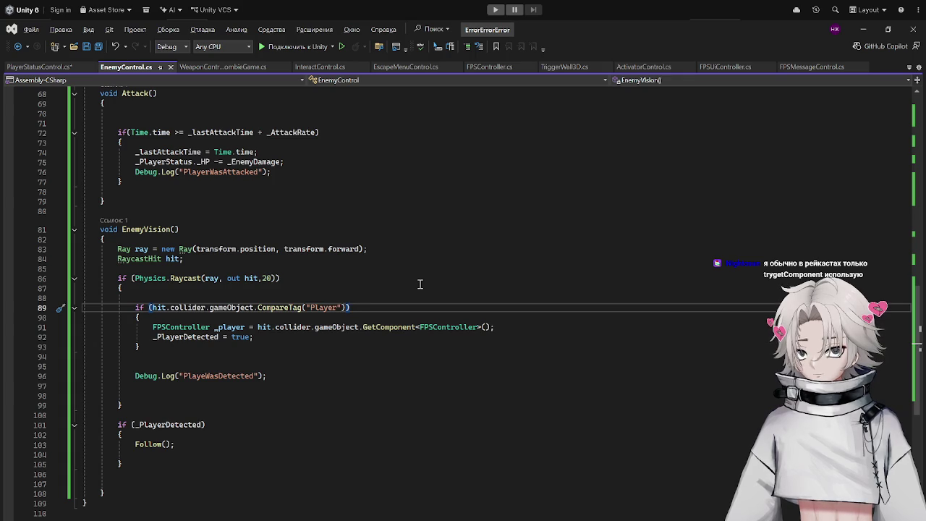
key(Home)
key(shift+Up)
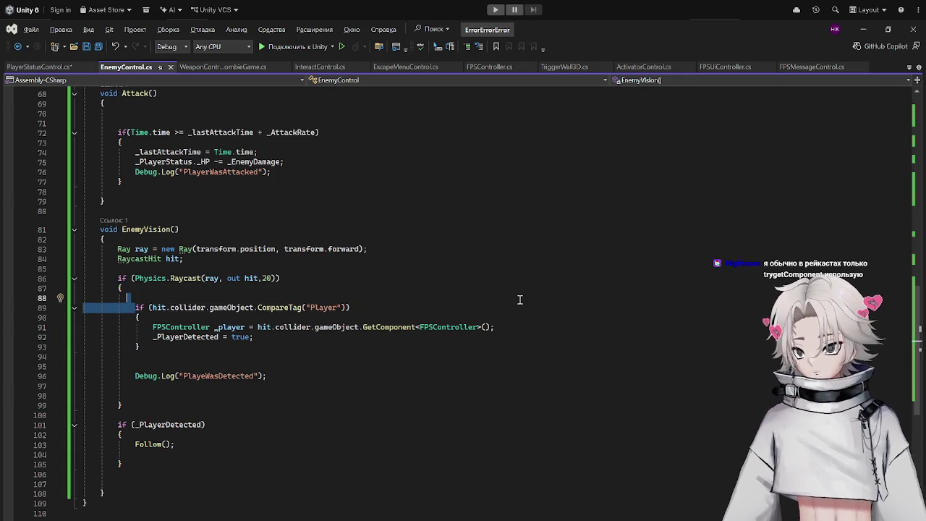
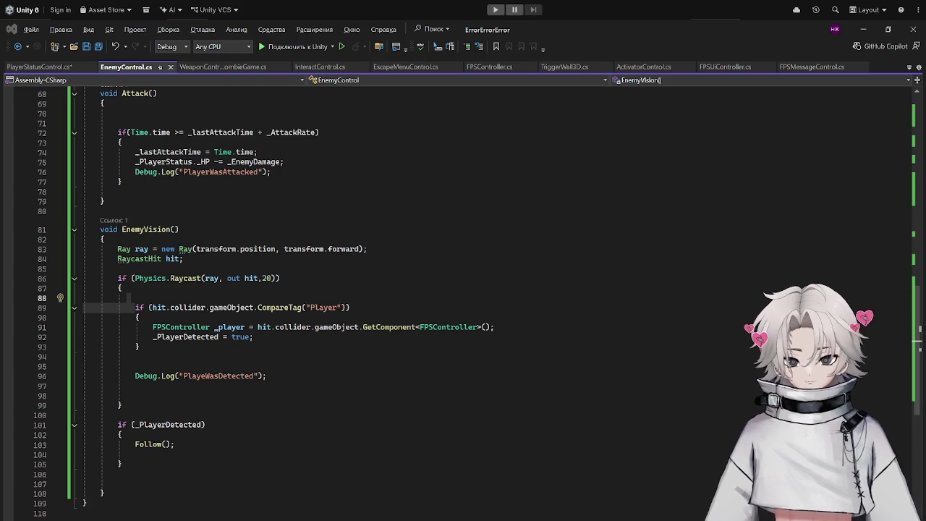
Review the EnemyVision raycast code and fly the scene camera toward the player.
scroll(463, 290, down, 5)
scroll(463, 290, up, 20)
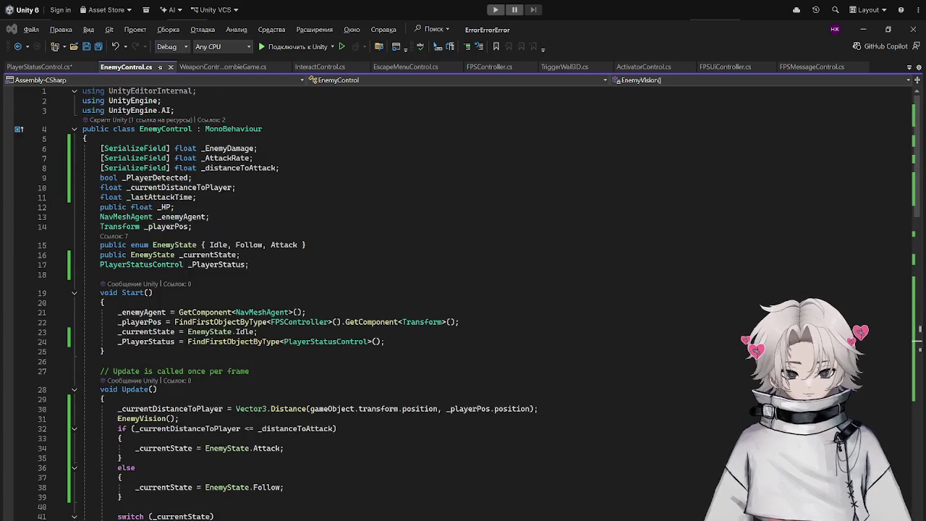
scroll(464, 289, down, 20)
scroll(463, 290, up, 20)
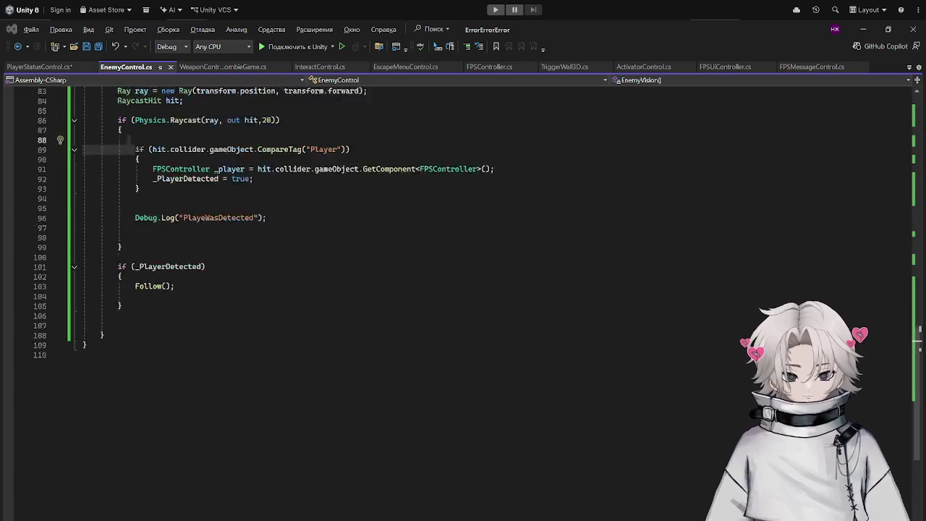
scroll(463, 290, up, 13)
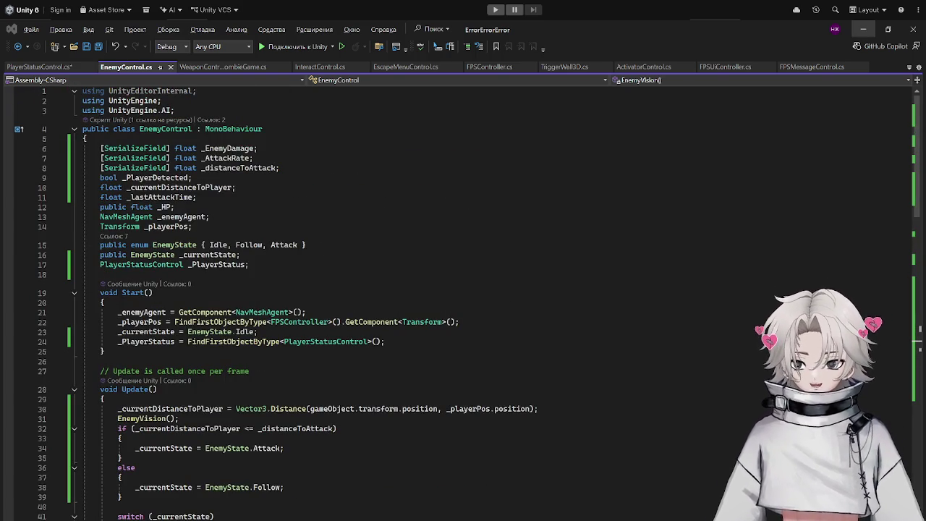
click(864, 28)
mouse_move(427, 188)
mouse_down()
mouse_move(147, 213)
mouse_move(370, 209)
mouse_up()
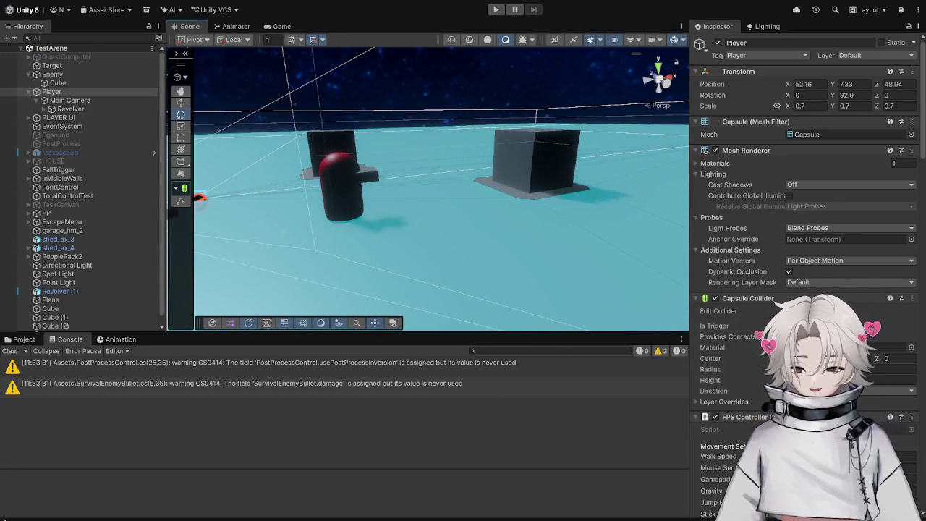
key(alt+Tab)
scroll(237, 326, down, 20)
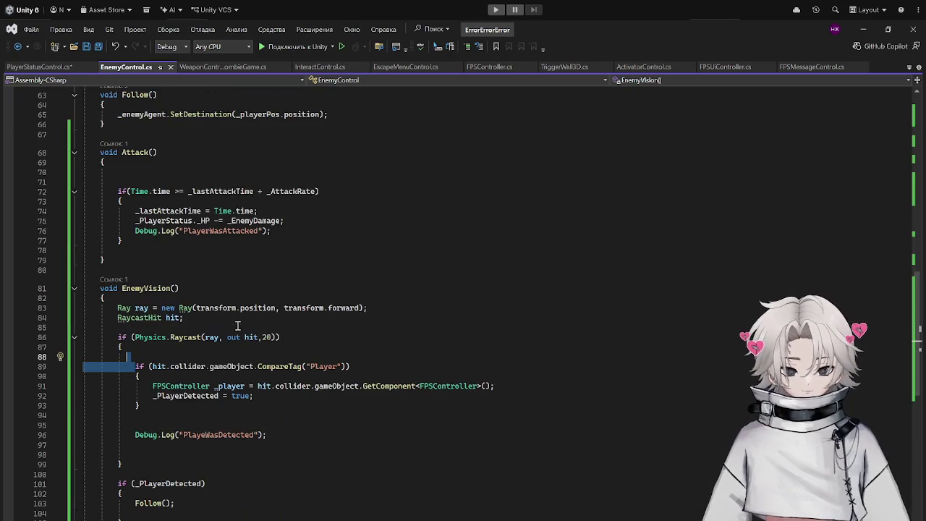
click(390, 348)
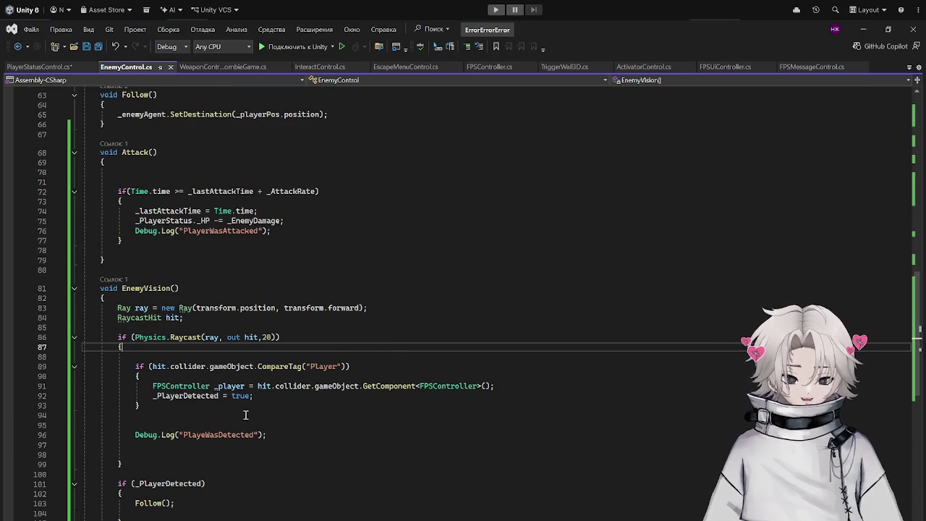
Play-test the scene to check enemy detection, then stop play mode.
click(864, 29)
click(495, 10)
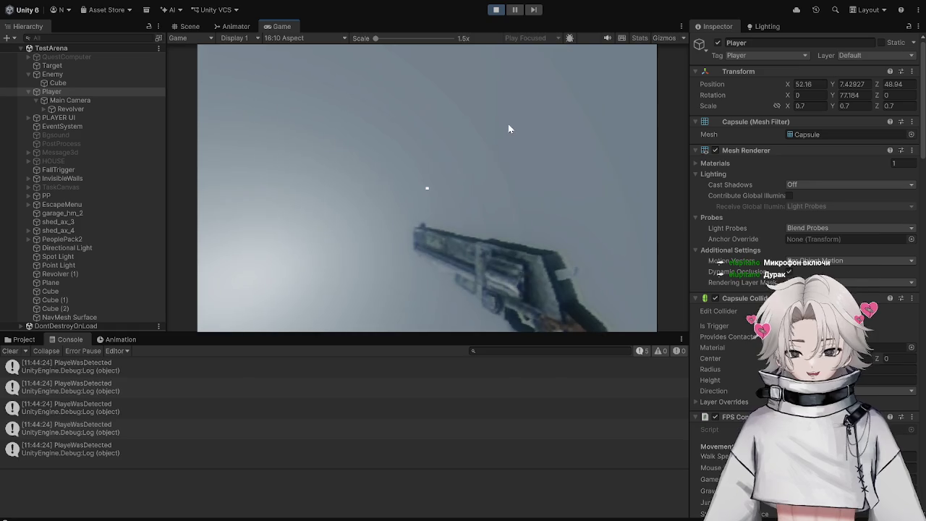
click(508, 124)
key(Escape)
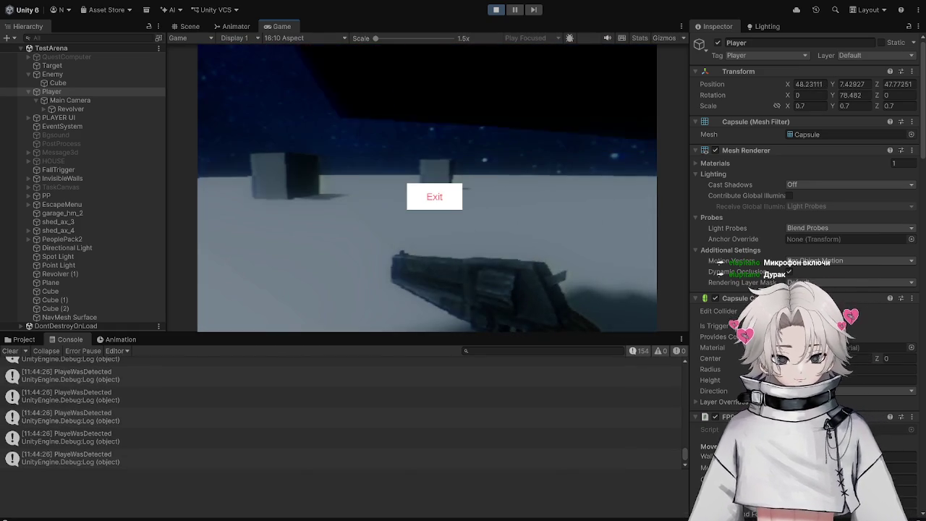
click(496, 9)
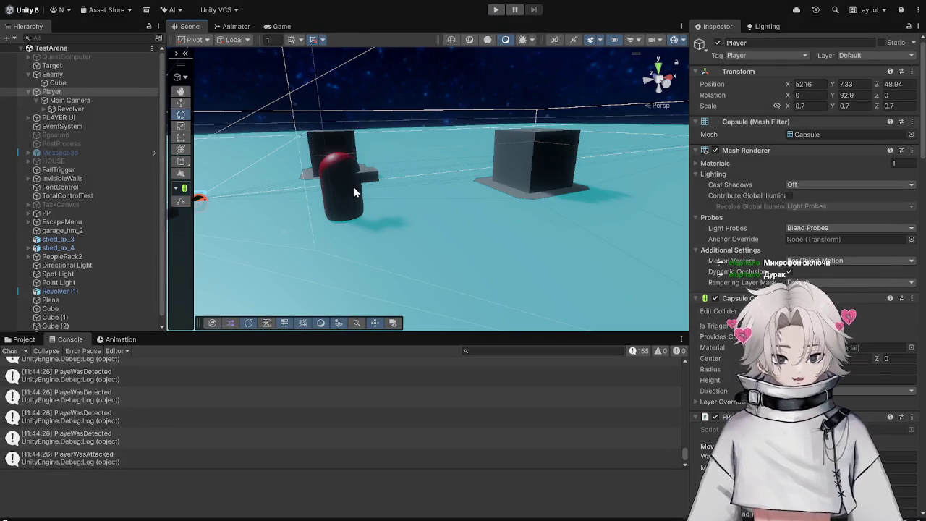
Move the Enemy capsule along X to 78.37 with the Move tool.
click(354, 187)
scroll(289, 188, down, 5)
key(w)
mouse_move(221, 180)
mouse_down()
mouse_move(512, 180)
mouse_move(498, 178)
mouse_up()
Play-test again to confirm the enemy approaches the player, then stop.
click(505, 9)
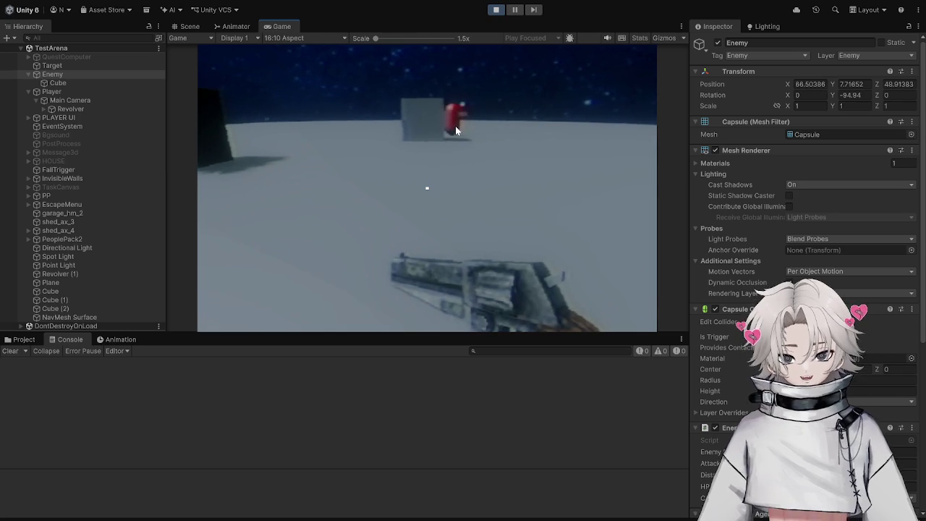
key(Escape)
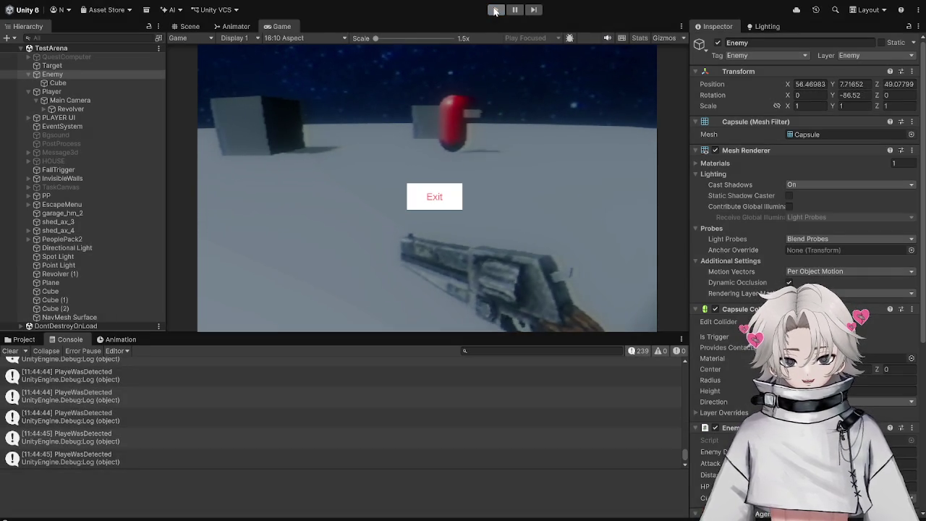
click(496, 10)
key(f)
click(58, 82)
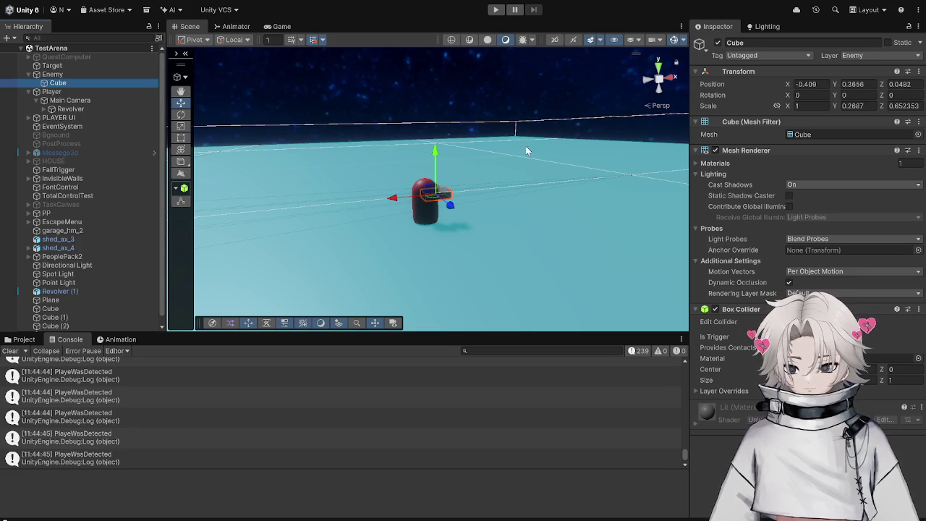
Set the Enemy's Y rotation to 0 and frame it in the scene view.
click(73, 74)
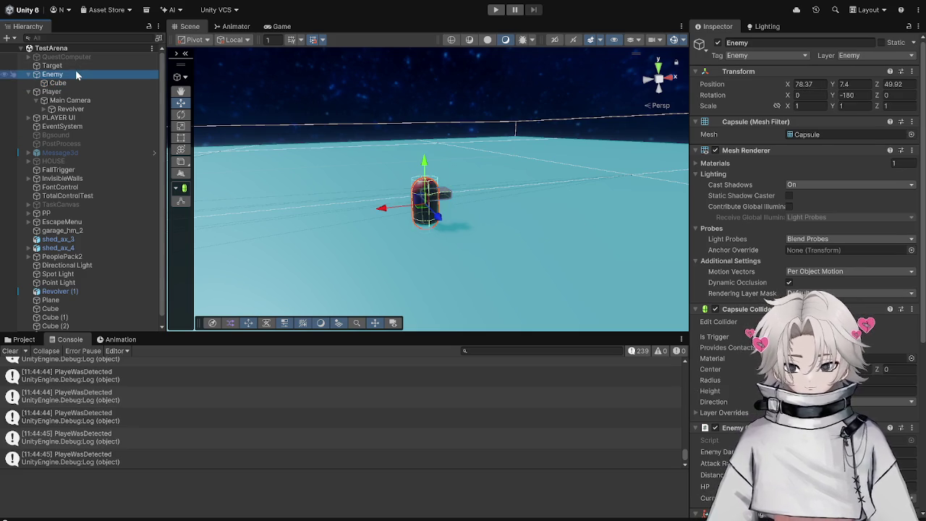
click(848, 94)
text(0)
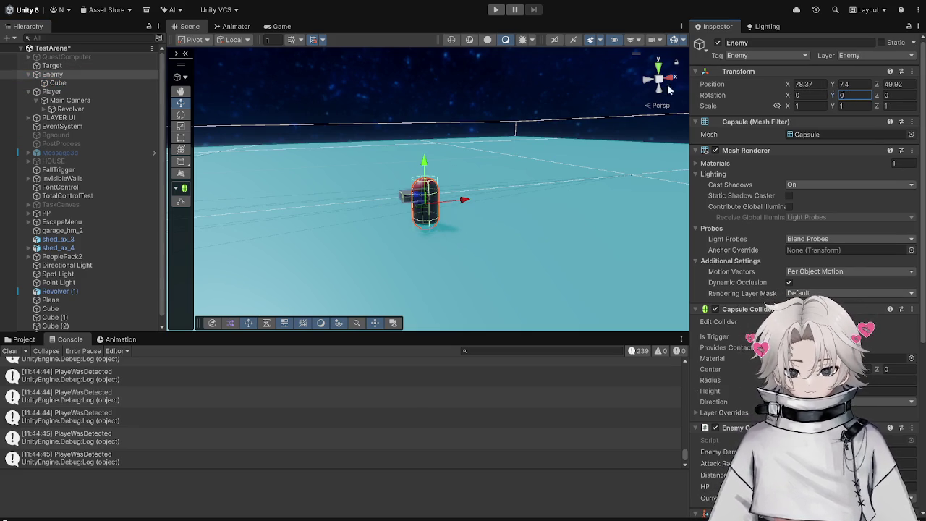
key(Return)
key(f)
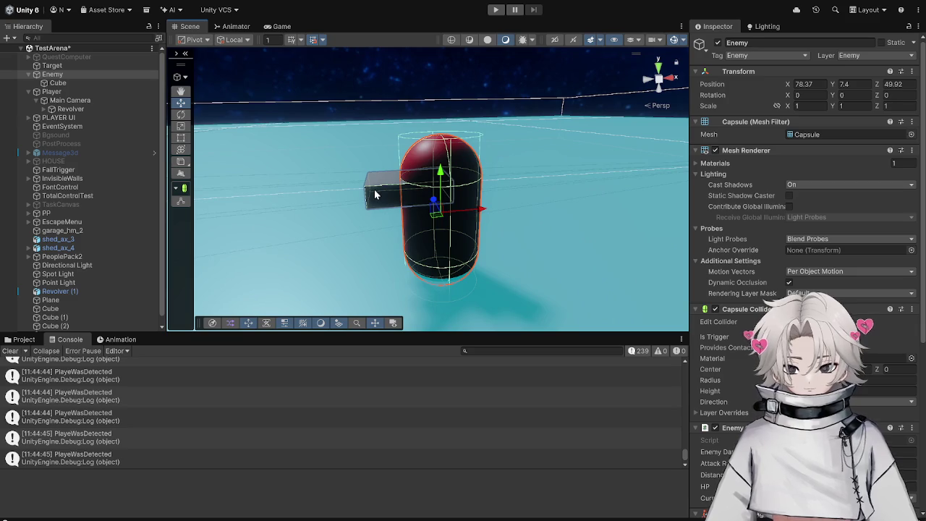
Drag the child Cube out in front of the capsule, check the Game view, and return to the script.
click(375, 194)
mouse_move(443, 190)
mouse_down()
mouse_move(533, 182)
mouse_move(515, 189)
mouse_up()
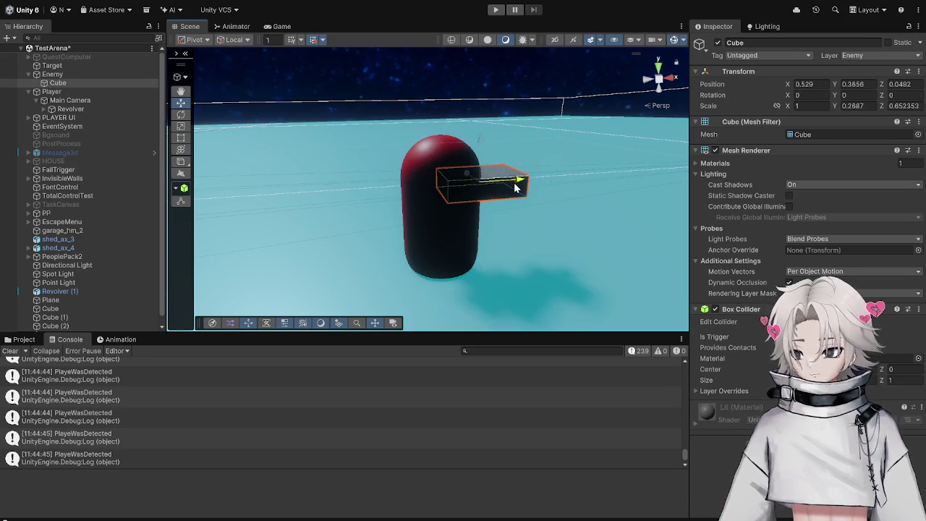
click(271, 27)
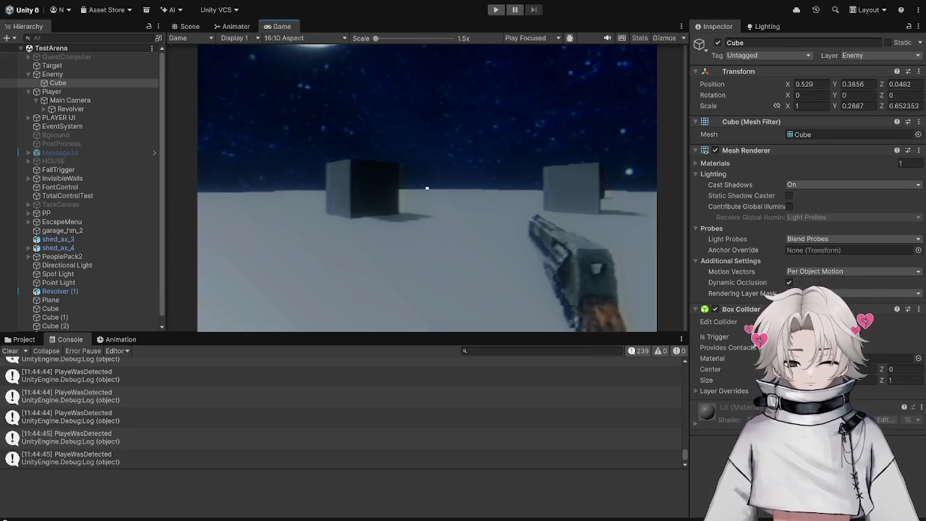
key(alt+Tab)
scroll(499, 368, up, 12)
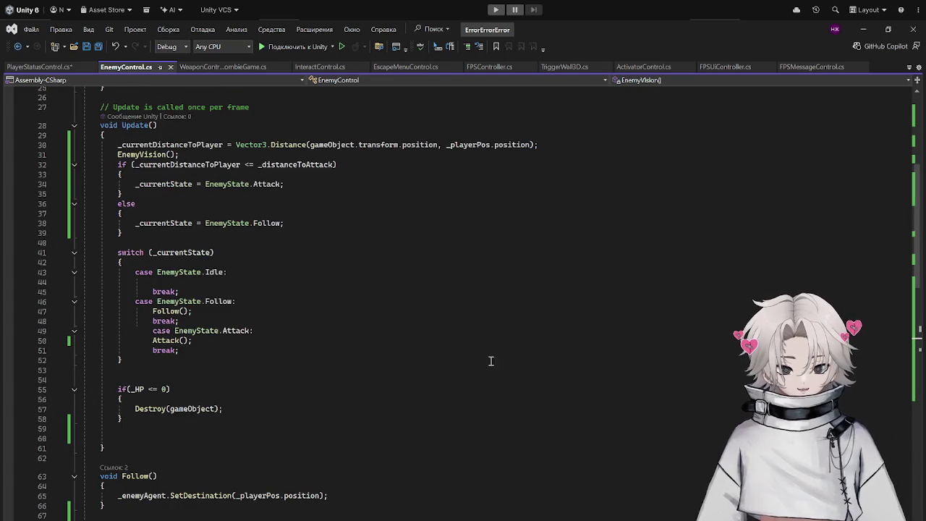
Check where Follow and _PlayerDetected are used, and append '= false;' to the _PlayerDetected declaration.
click(165, 312)
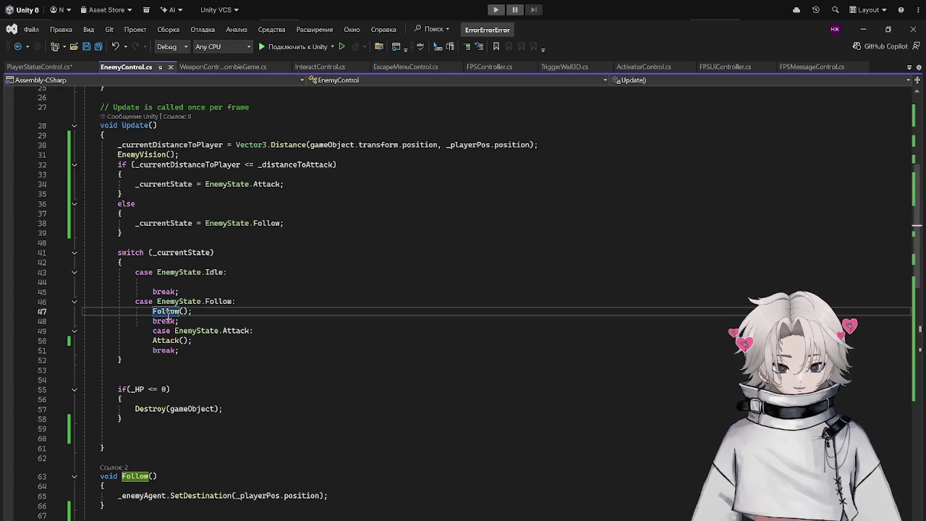
scroll(278, 293, up, 1)
scroll(279, 294, down, 5)
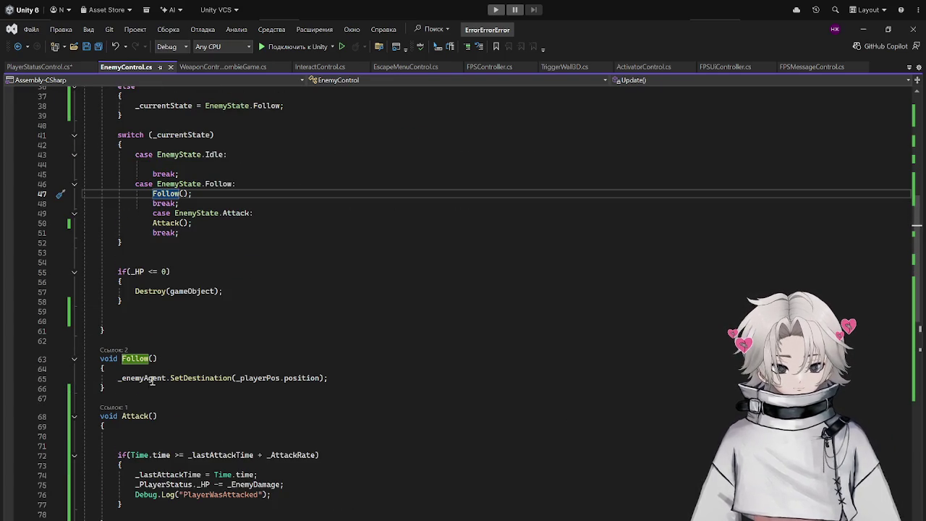
scroll(155, 379, down, 14)
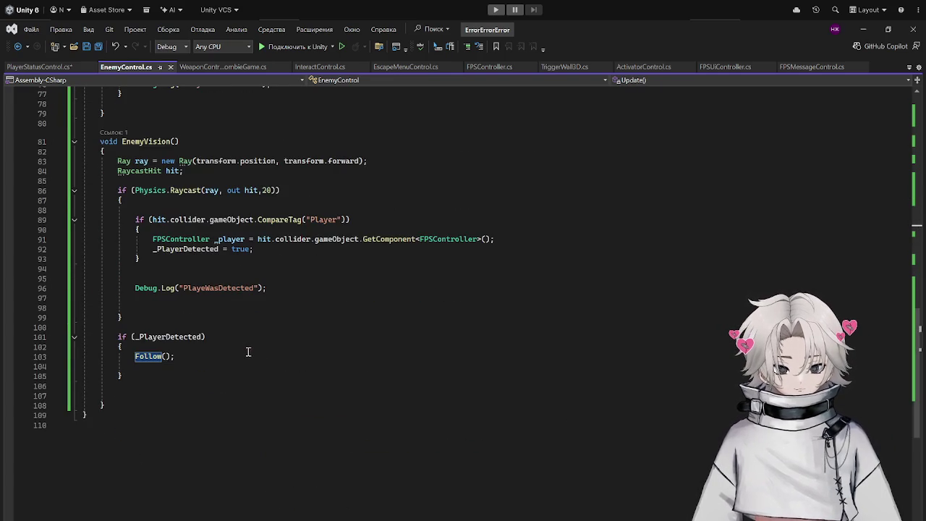
click(197, 337)
scroll(217, 340, up, 5)
scroll(223, 373, up, 20)
click(192, 177)
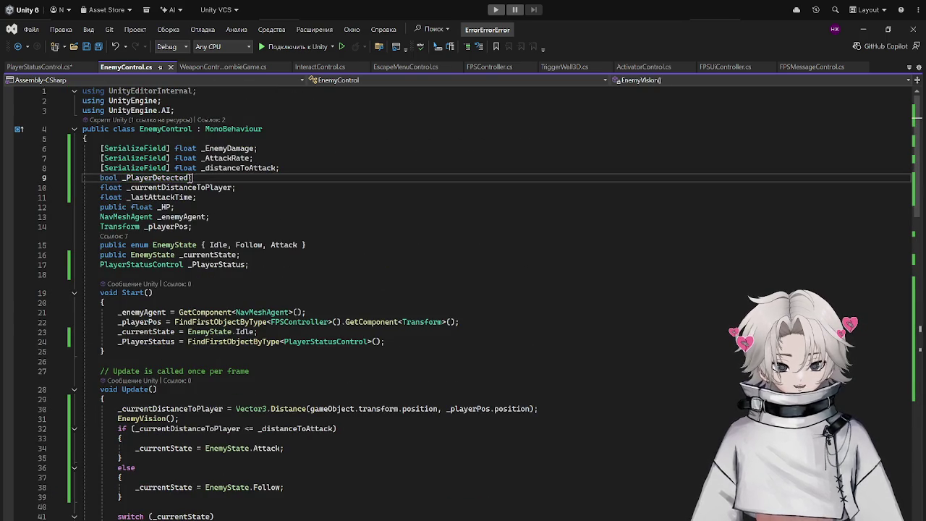
key(BackSpace)
text(= false;)
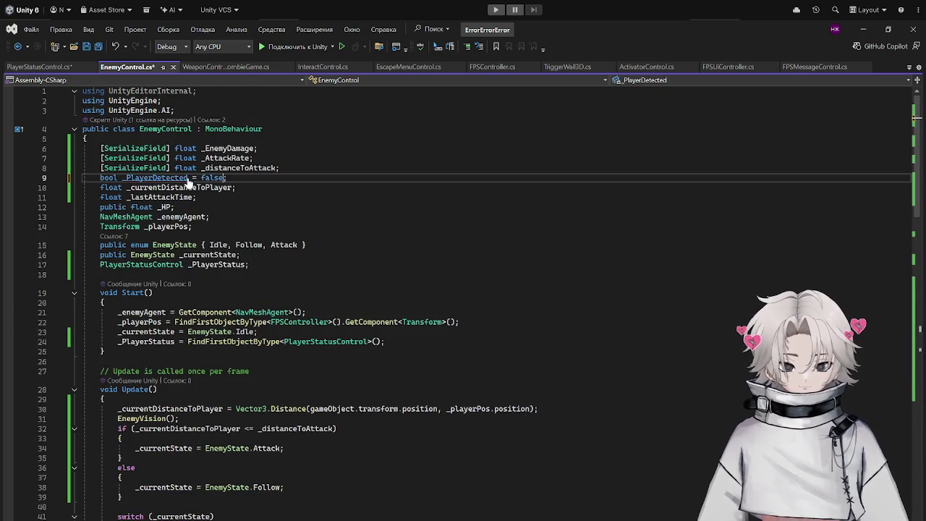
Add '_PlayerDetected = false;' at the end of Start() and save EnemyControl.cs.
click(424, 341)
key(Return)
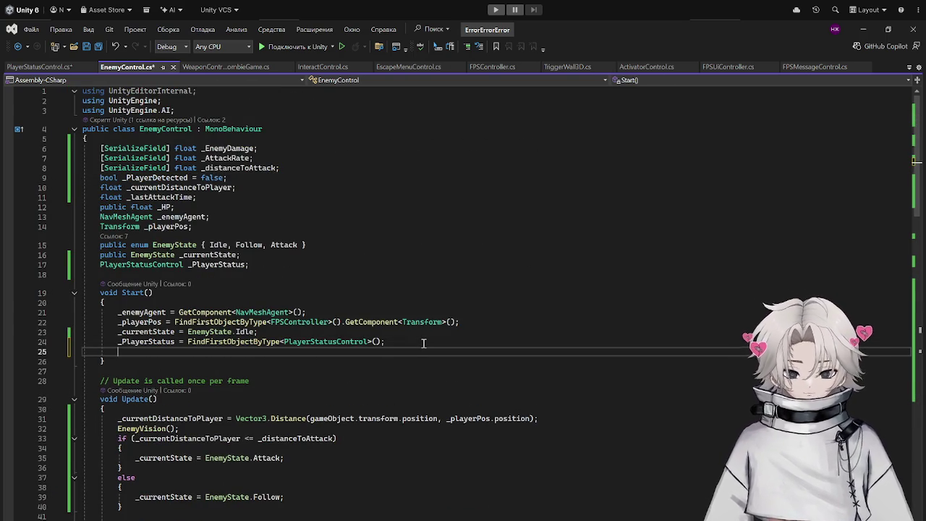
text(_pla)
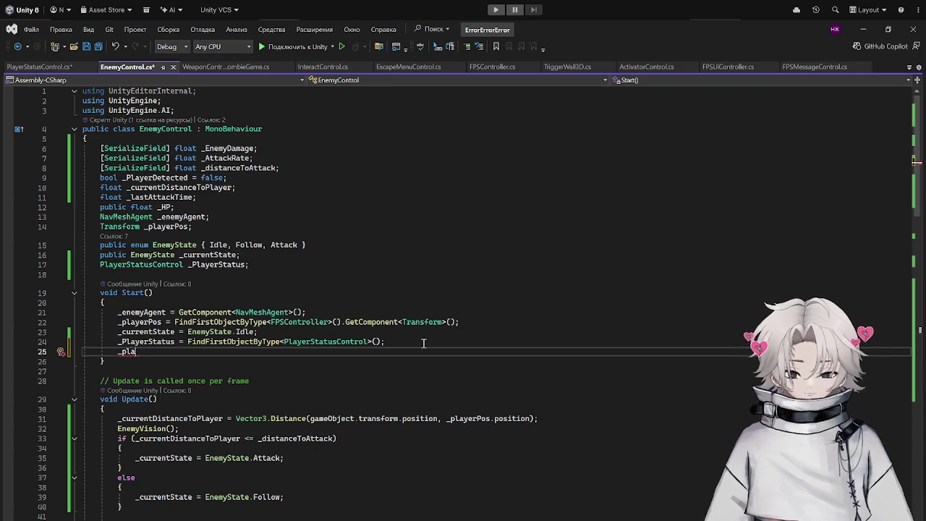
key(Tab)
text(= false;)
key(ctrl+s)
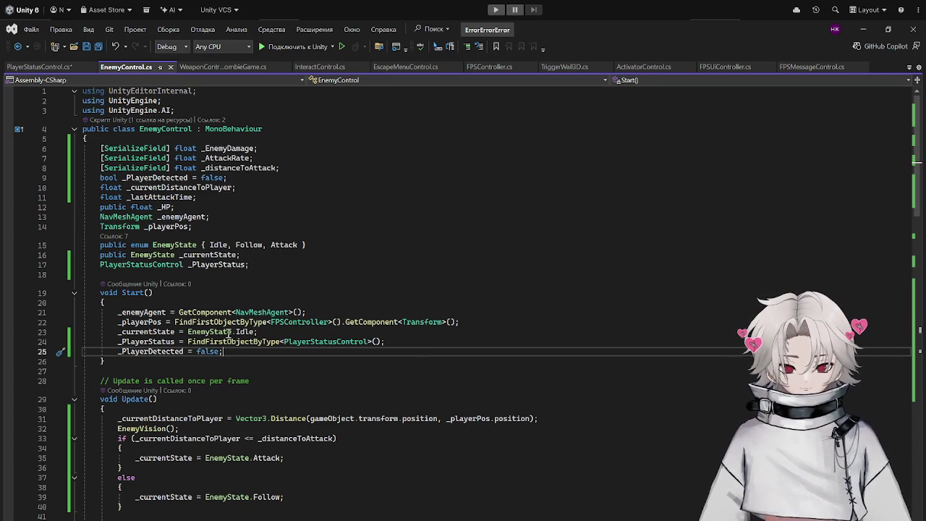
scroll(402, 204, down, 9)
click(207, 265)
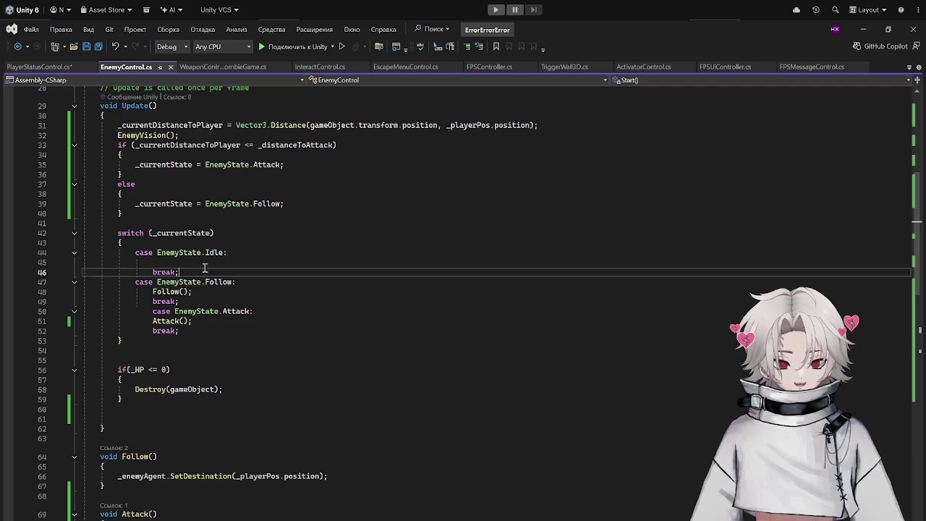
Try a return statement in the Idle case, save, then delete it.
text(return)
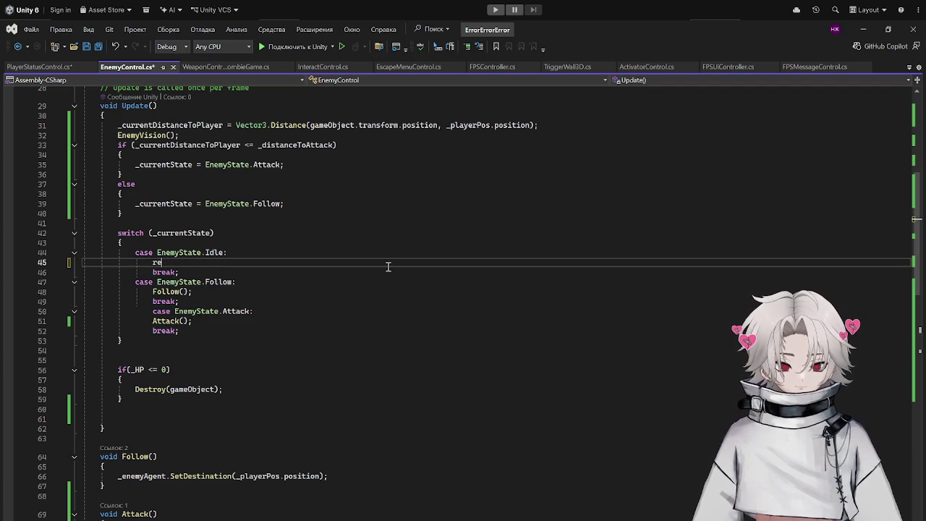
key(Tab)
key(BackSpace)
key(BackSpace)
key(BackSpace)
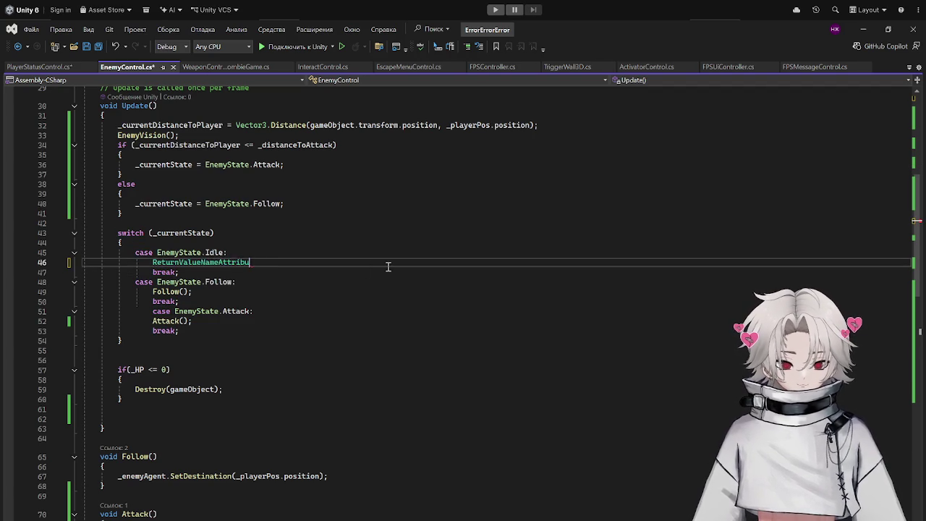
text(return;)
key(ctrl+s)
mouse_move(181, 274)
mouse_down()
mouse_move(193, 264)
mouse_move(152, 264)
mouse_up()
key(BackSpace)
Add then remove Debug.Log("Idle") in the Idle case, save, and briefly check Unity.
key(Tab)
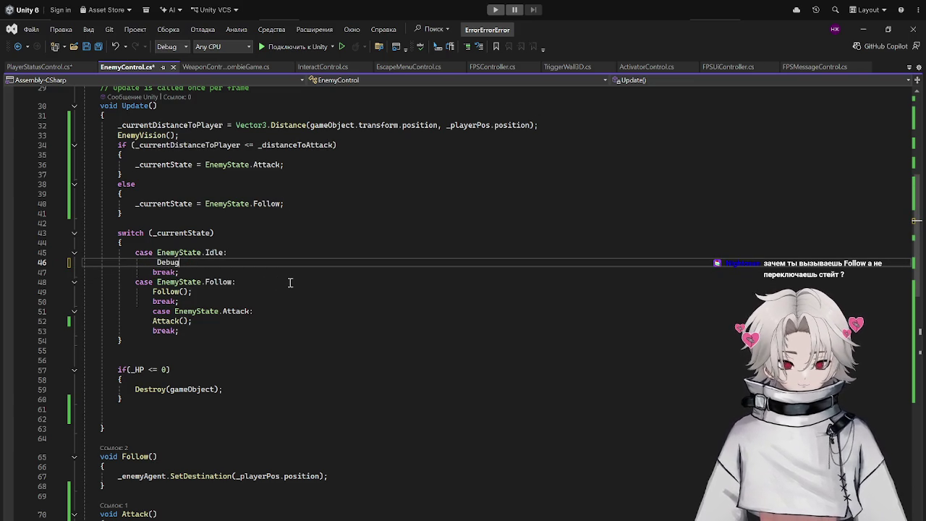
text(.L)
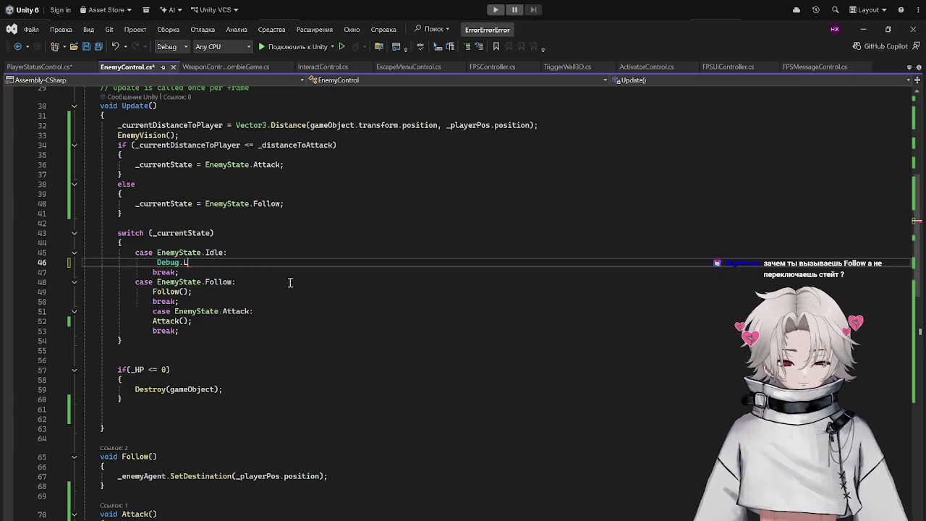
text(og("Idle)
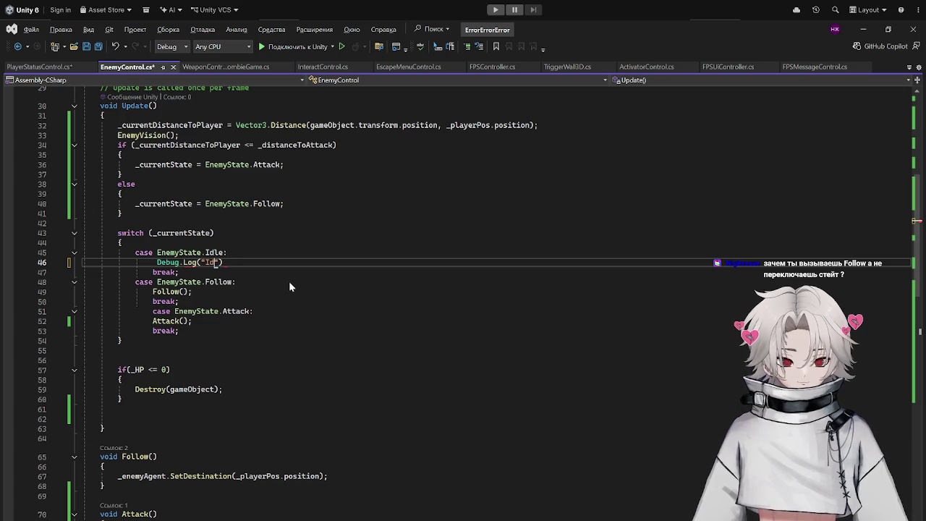
text("))
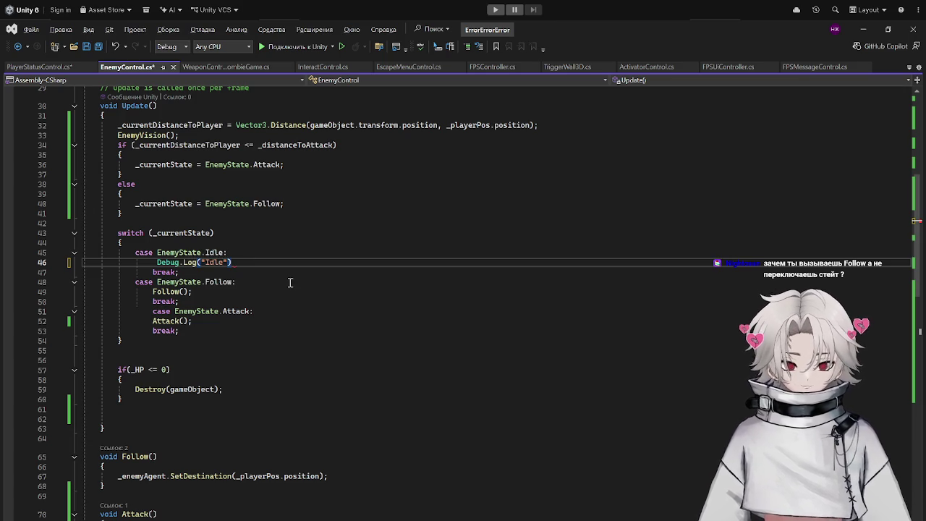
drag(253, 263, 134, 264)
key(BackSpace)
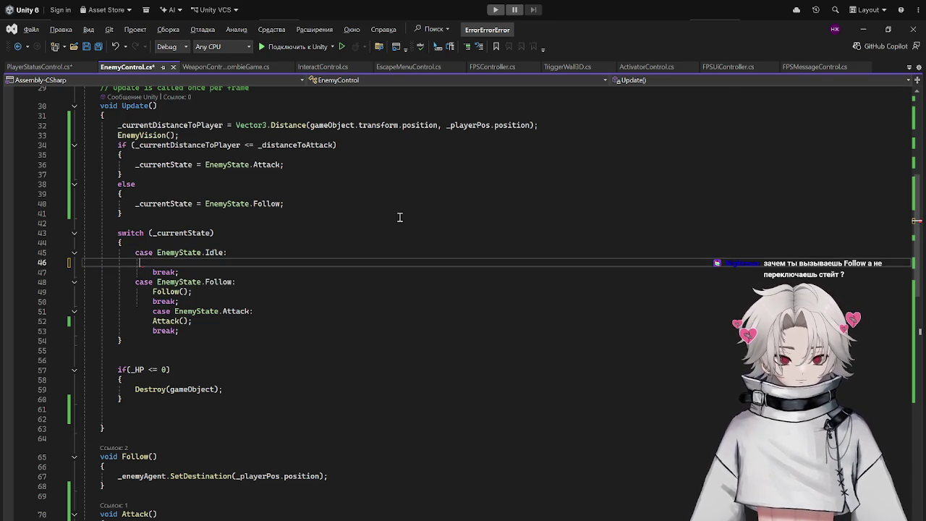
key(ctrl+s)
click(863, 29)
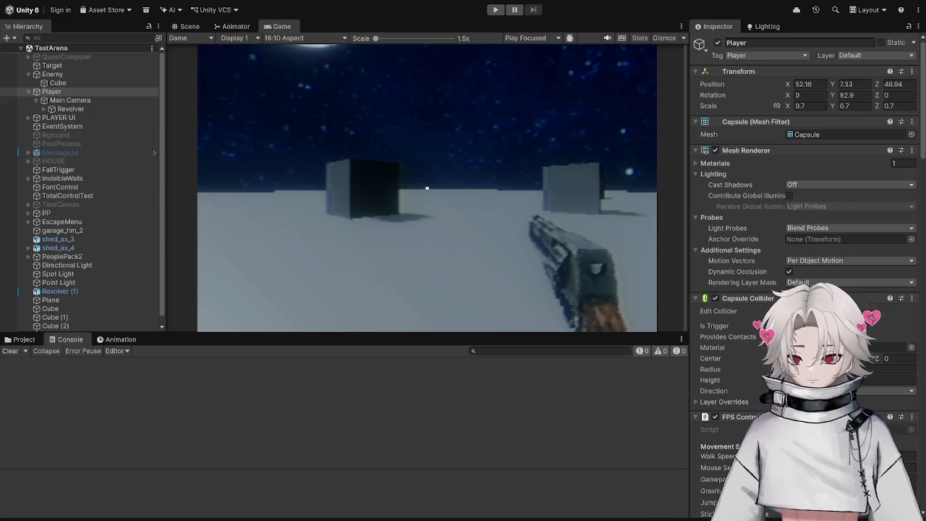
key(alt+Tab)
scroll(481, 393, down, 10)
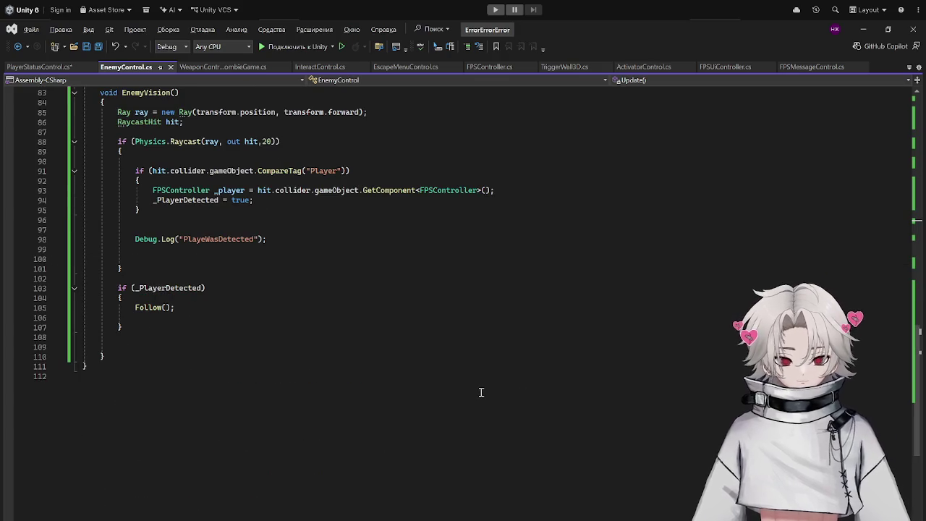
Delete the if (_PlayerDetected) Follow block from EnemyVision.
scroll(481, 392, up, 5)
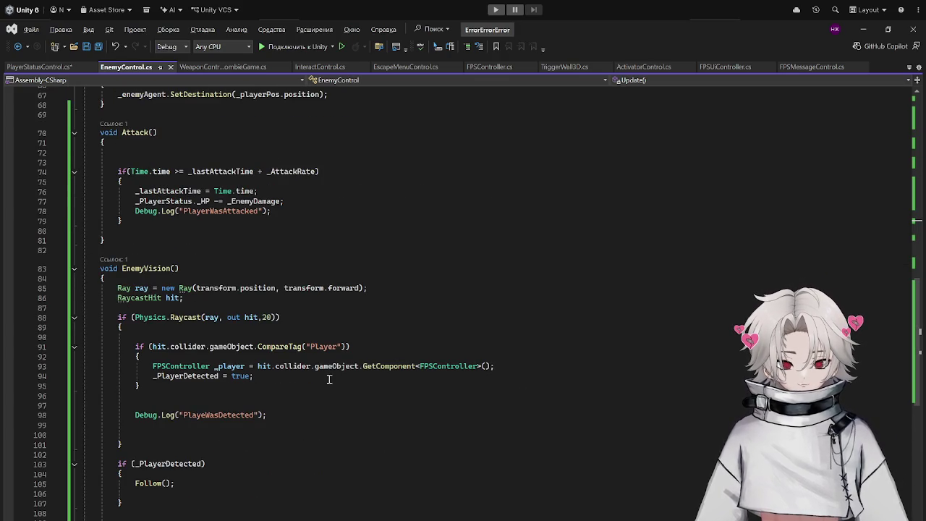
click(189, 375)
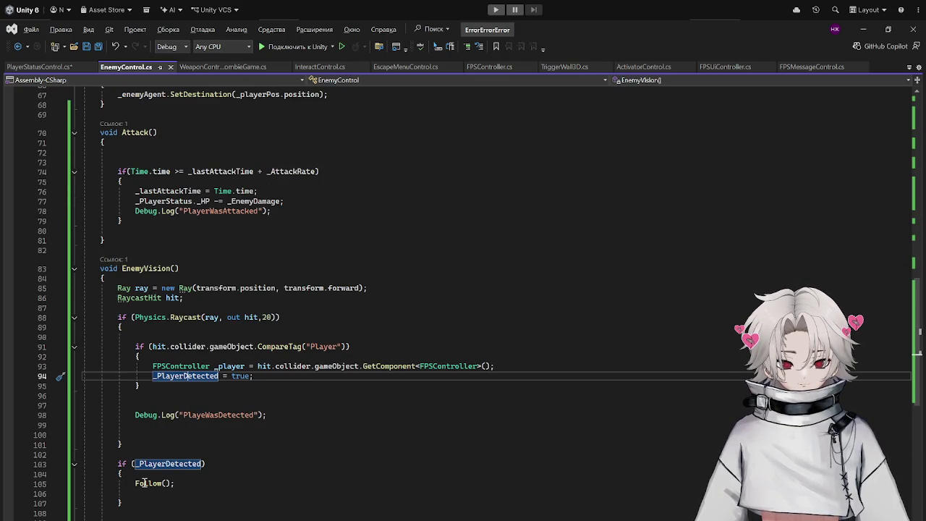
drag(116, 464, 172, 514)
key(Delete)
drag(283, 378, 126, 377)
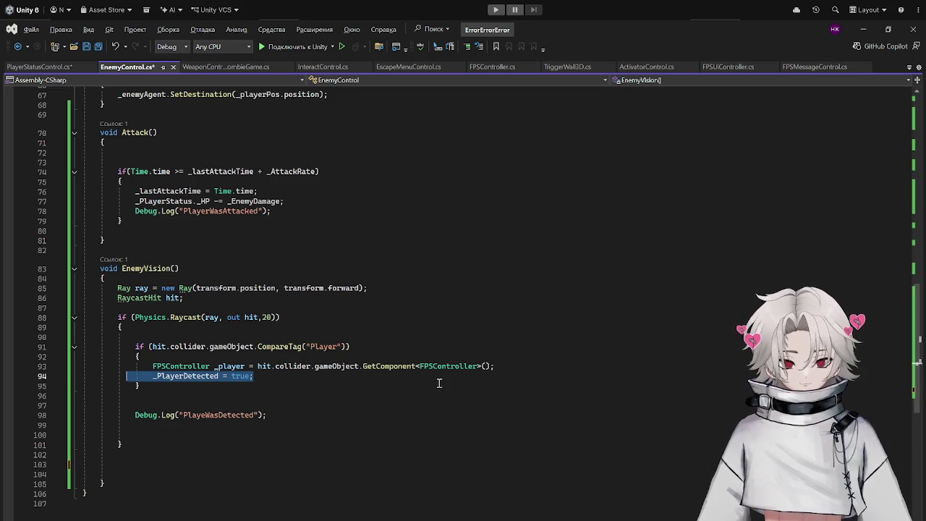
click(288, 376)
Paste '_currentState = EnemyState.Attack;' on a new line below '_PlayerDetected = true;'.
scroll(294, 211, up, 13)
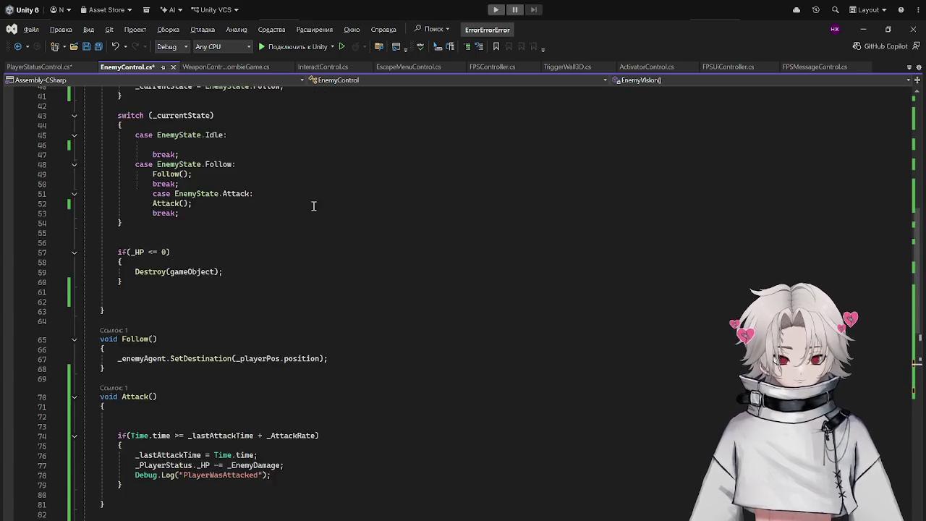
scroll(456, 258, up, 5)
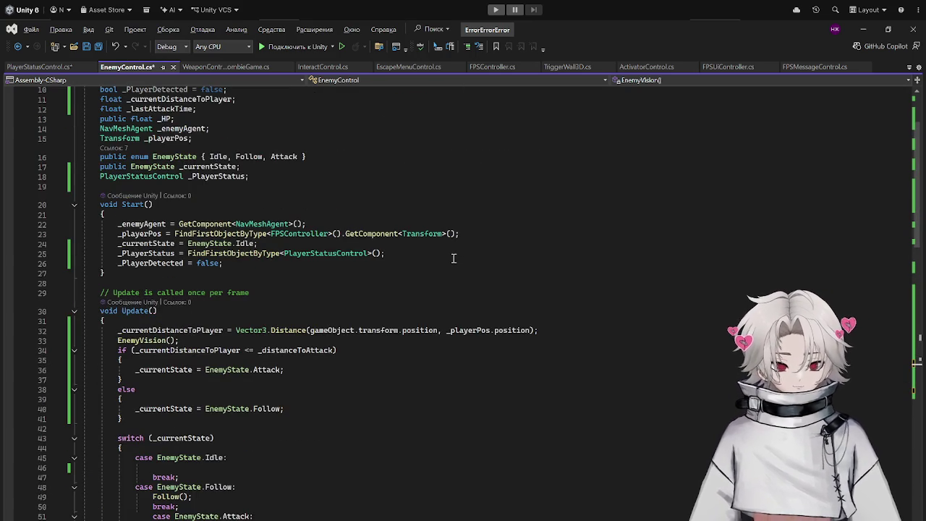
scroll(453, 258, down, 6)
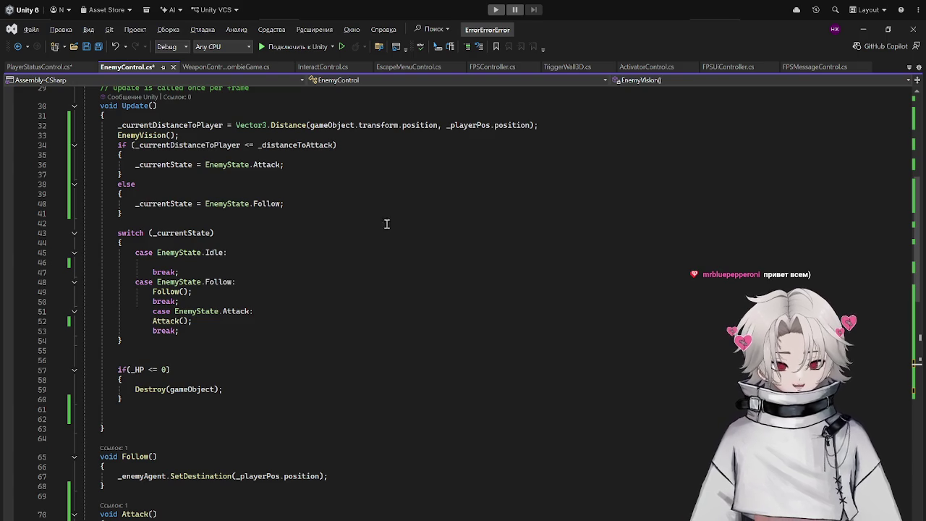
drag(119, 164, 370, 166)
key(ctrl+c)
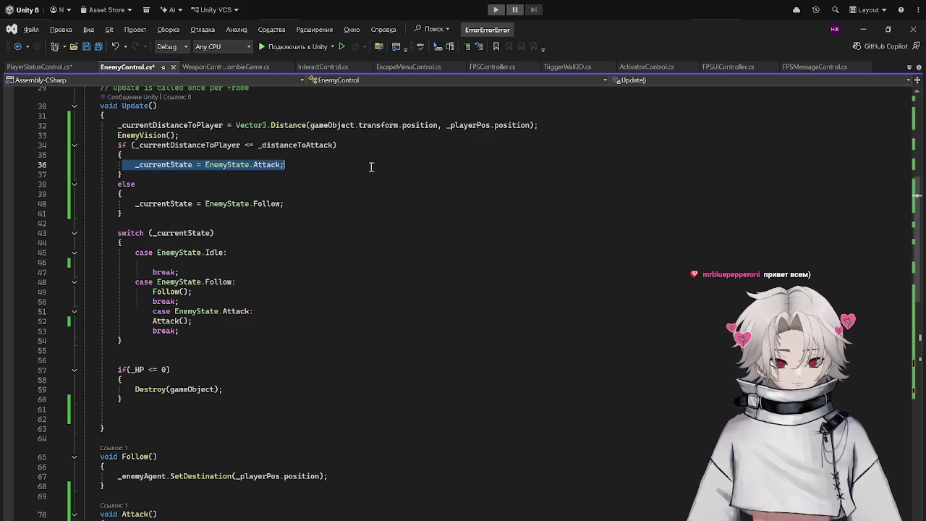
scroll(209, 328, down, 14)
click(310, 319)
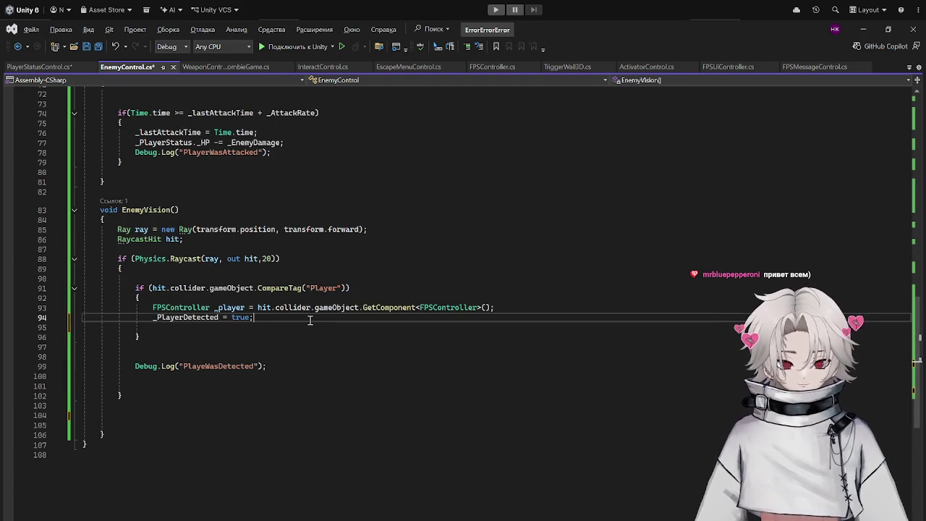
key(Return)
key(ctrl+v)
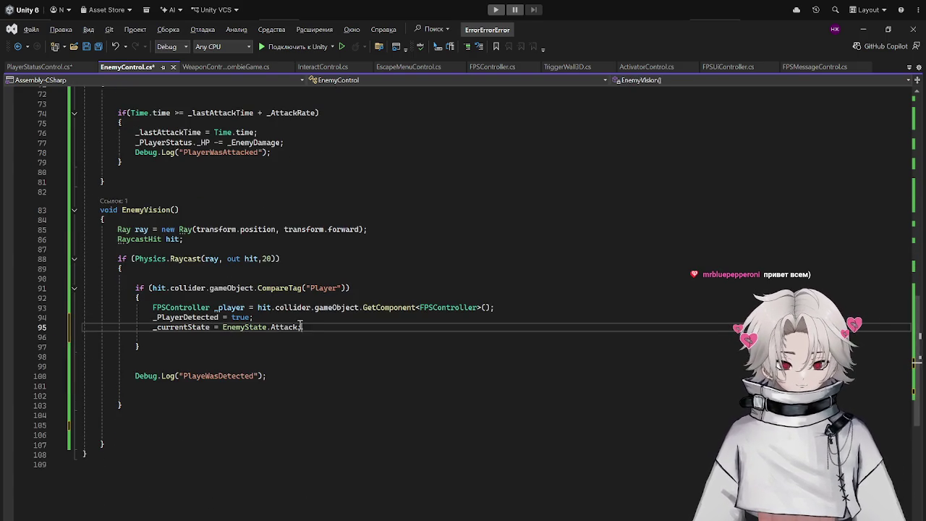
Change the pasted state from Attack to Follow and save the script.
drag(299, 327, 223, 327)
click(223, 328)
double_click(284, 327)
key(BackSpace)
text(Follow)
key(ctrl+s)
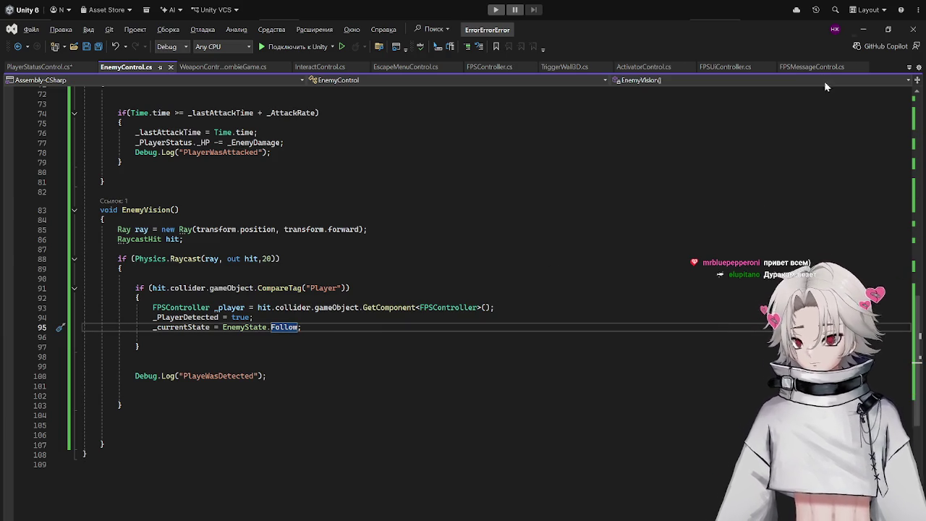
click(866, 30)
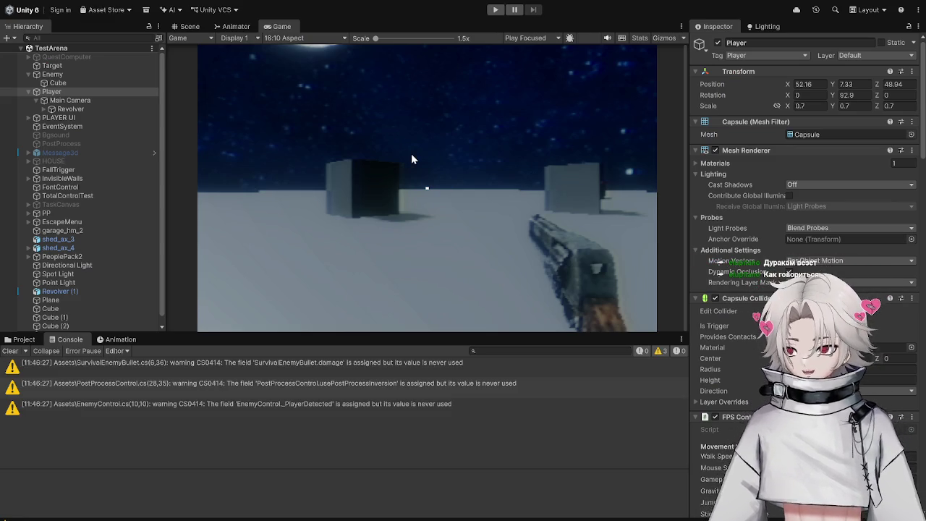
Play the game, walk near the red enemy to watch it chase, stop, and restart play.
click(496, 9)
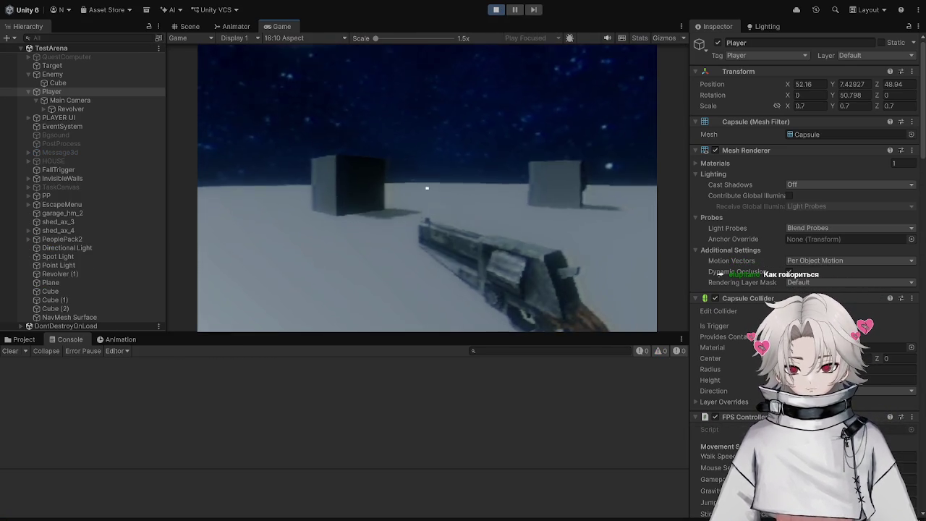
key(d)
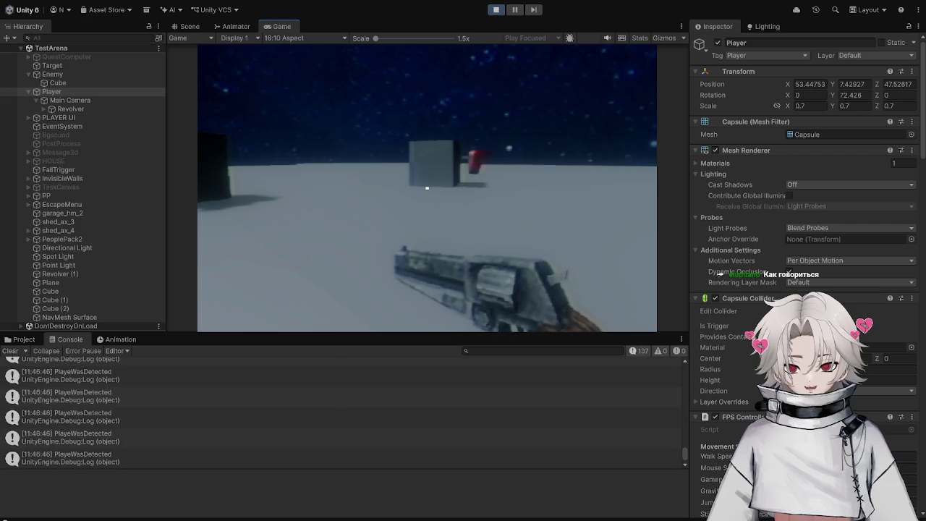
key(w)
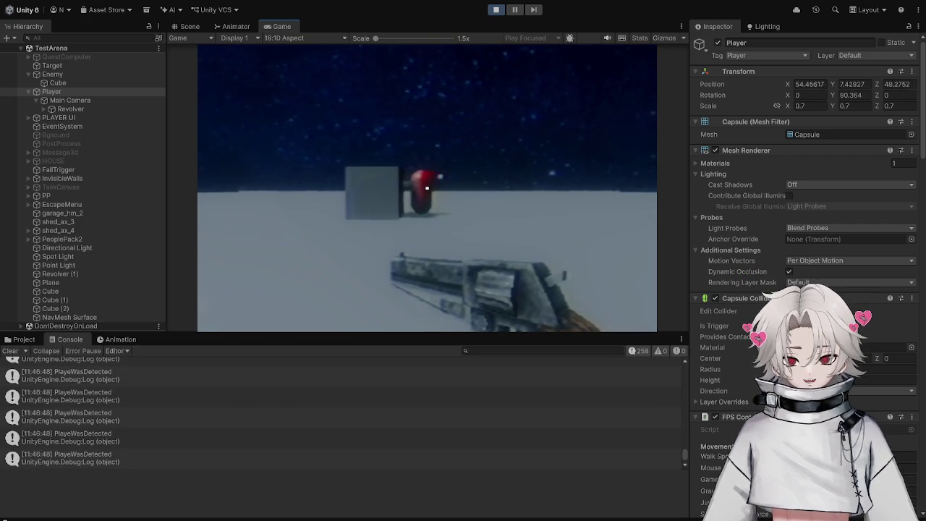
key(s)
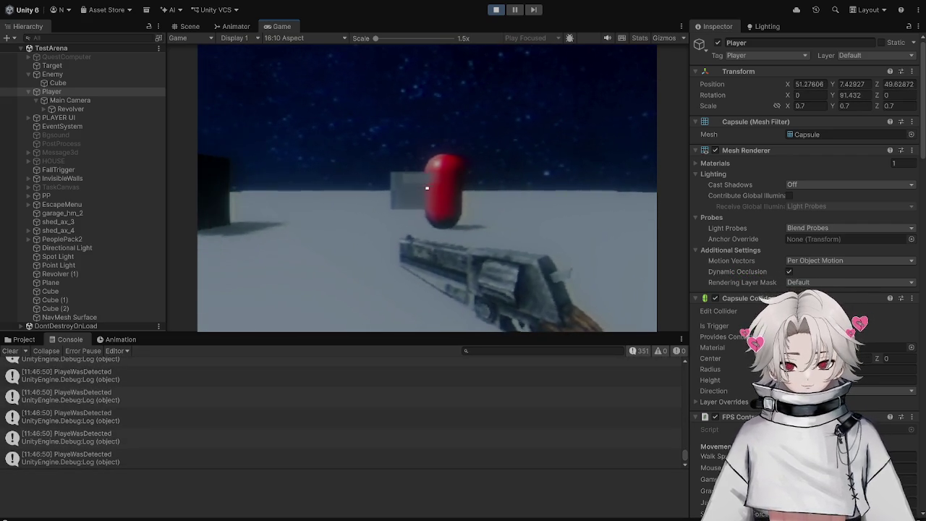
key(s)
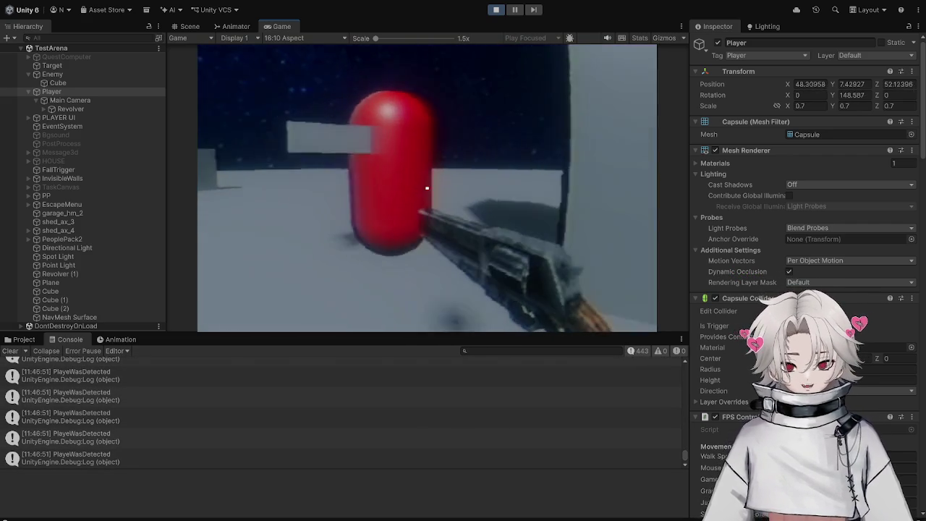
key(Escape)
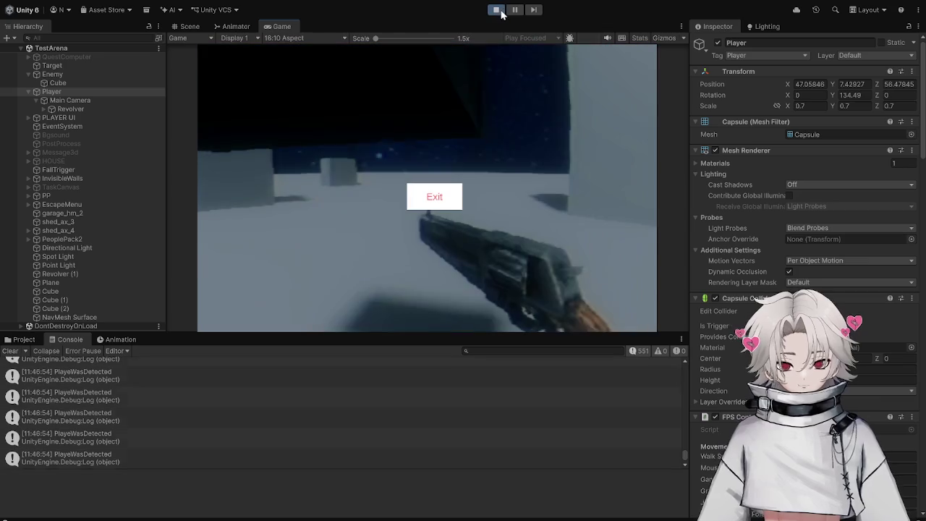
click(499, 10)
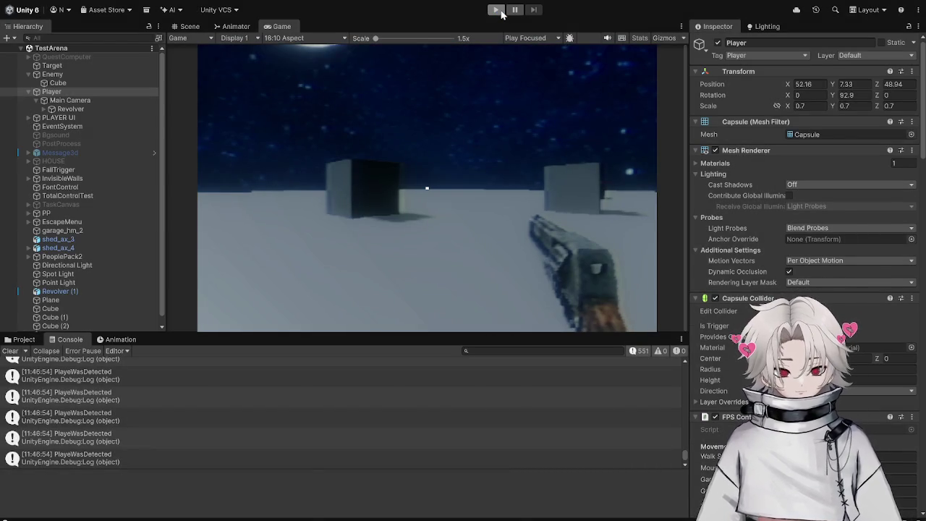
click(498, 10)
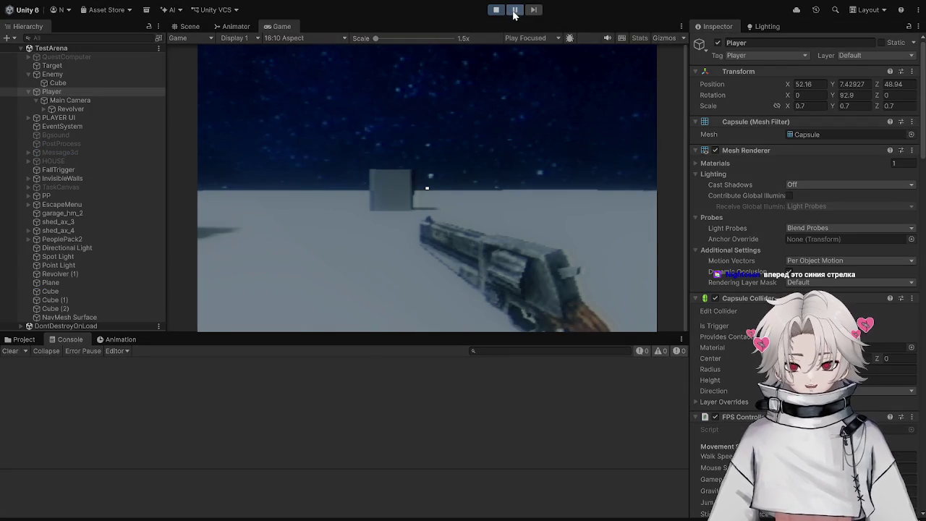
Pause the game, select the Enemy's child Cube in Scene view, and slide it left along X.
click(515, 10)
click(186, 27)
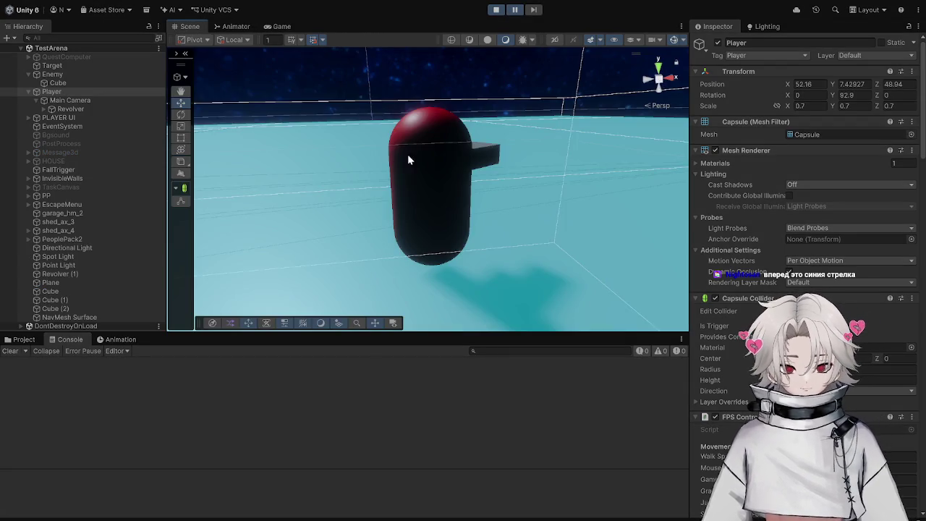
click(465, 160)
mouse_move(423, 186)
mouse_down()
mouse_move(393, 191)
mouse_move(381, 180)
mouse_up()
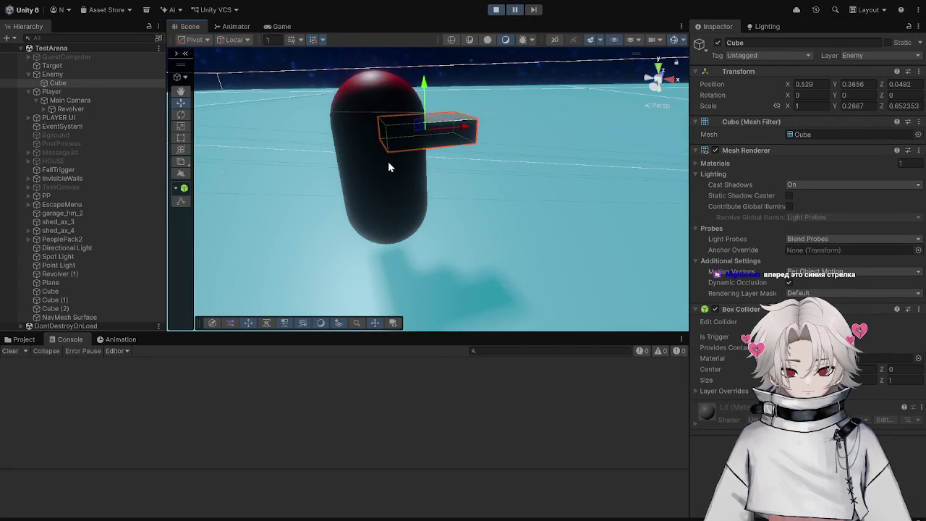
mouse_move(455, 131)
mouse_down()
mouse_move(430, 135)
mouse_move(497, 151)
mouse_move(401, 143)
mouse_up()
key(e)
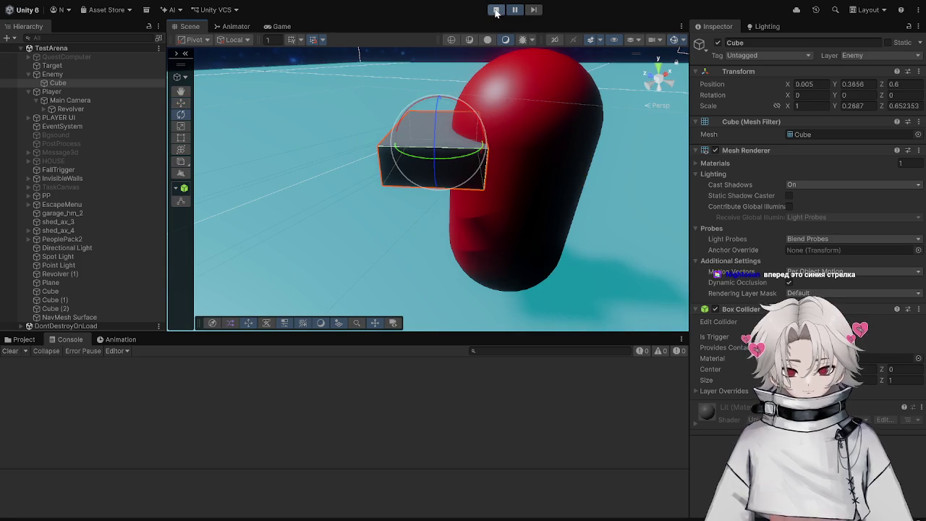
click(495, 10)
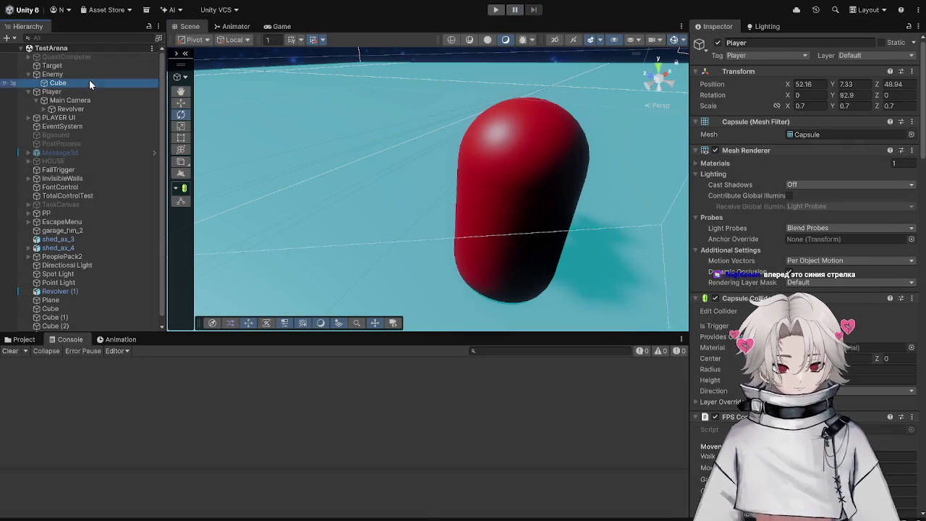
Seat the Cube on the capsule's front with Y rotation 90, check the Game view, then play.
drag(427, 133, 325, 138)
key(w)
mouse_move(482, 145)
mouse_down()
mouse_move(469, 163)
mouse_move(429, 151)
mouse_move(424, 131)
mouse_move(281, 167)
mouse_move(497, 155)
mouse_move(456, 144)
mouse_up()
key(e)
scroll(484, 156, down, 3)
key(w)
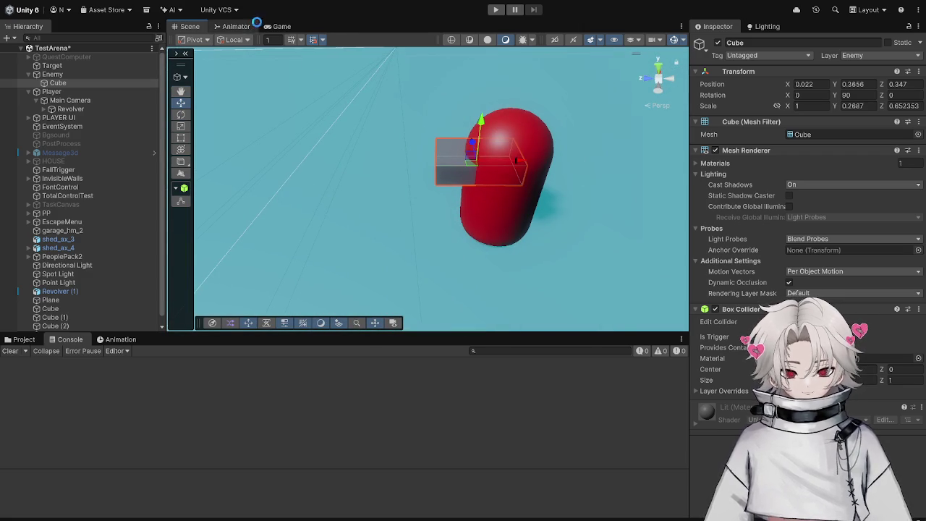
click(276, 27)
click(190, 26)
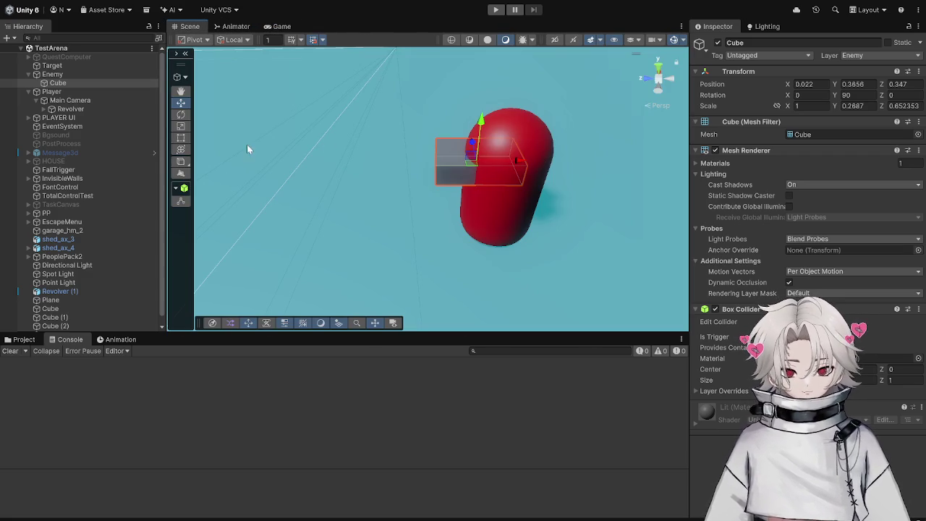
click(497, 9)
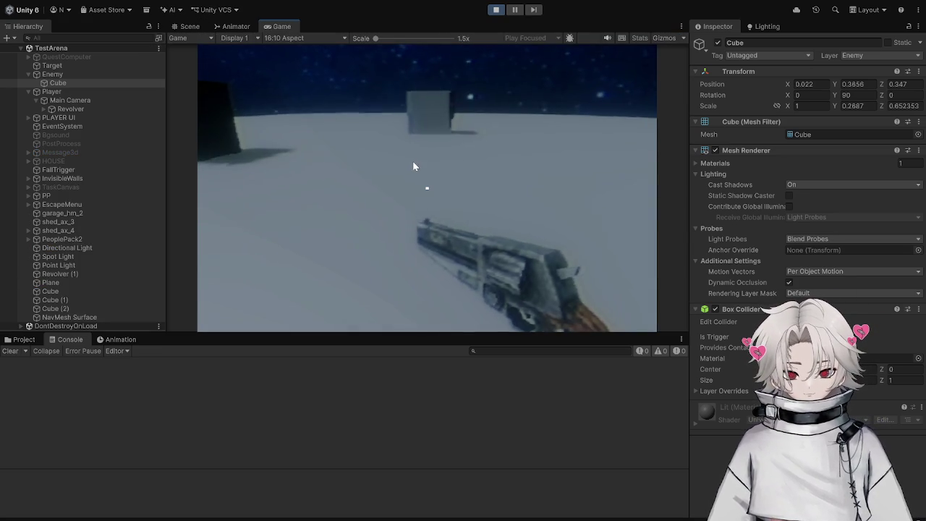
Walk the player toward the enemy with W and A, stop play, and return to EnemyVision's ray line.
key(w)
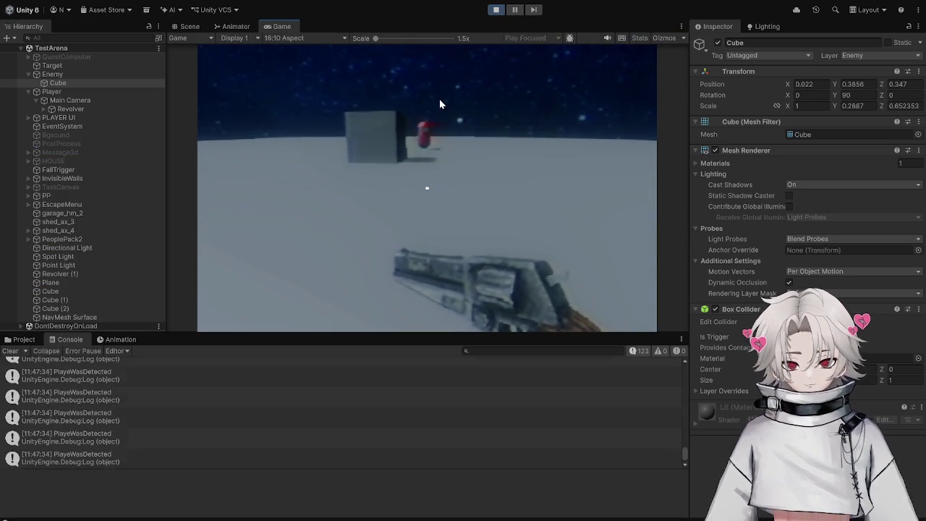
key(a)
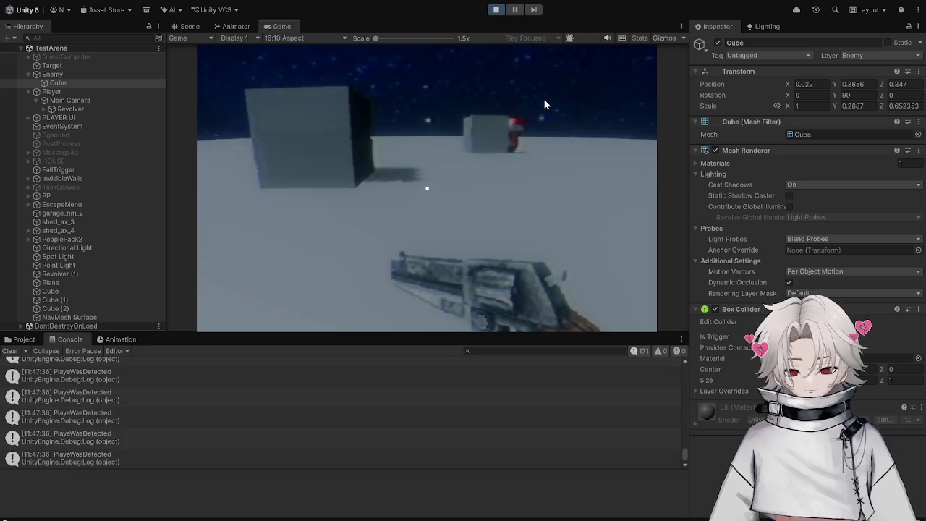
click(496, 10)
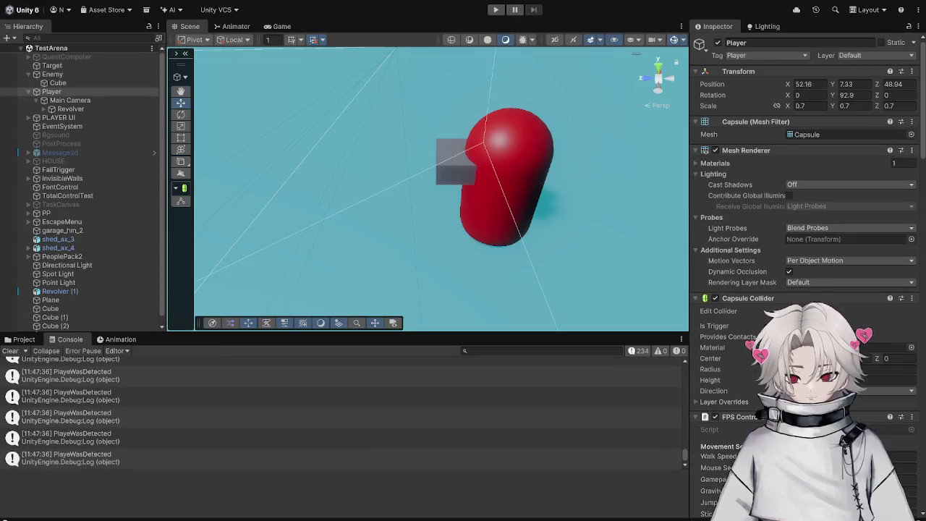
key(alt+Tab)
click(222, 228)
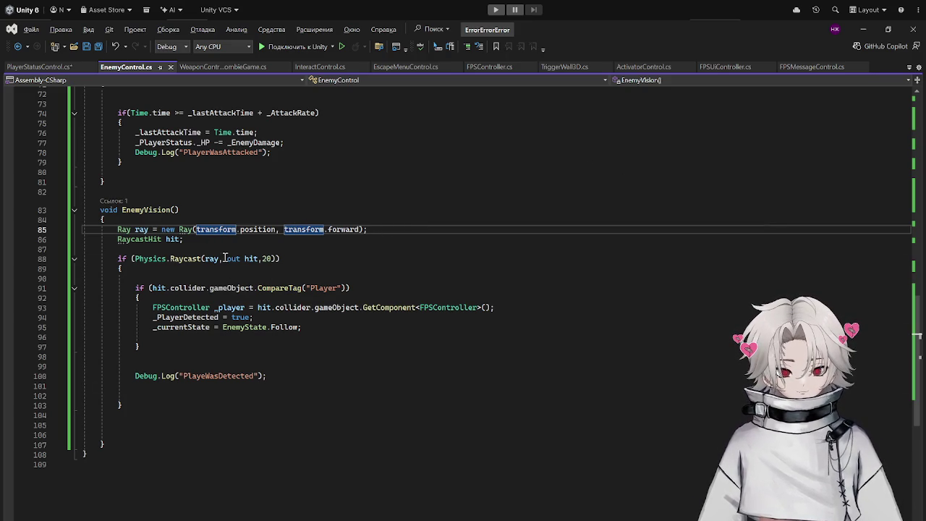
Inspect the Physics.Raycast check, the hit variable and the Player tag comparison.
click(269, 258)
click(152, 259)
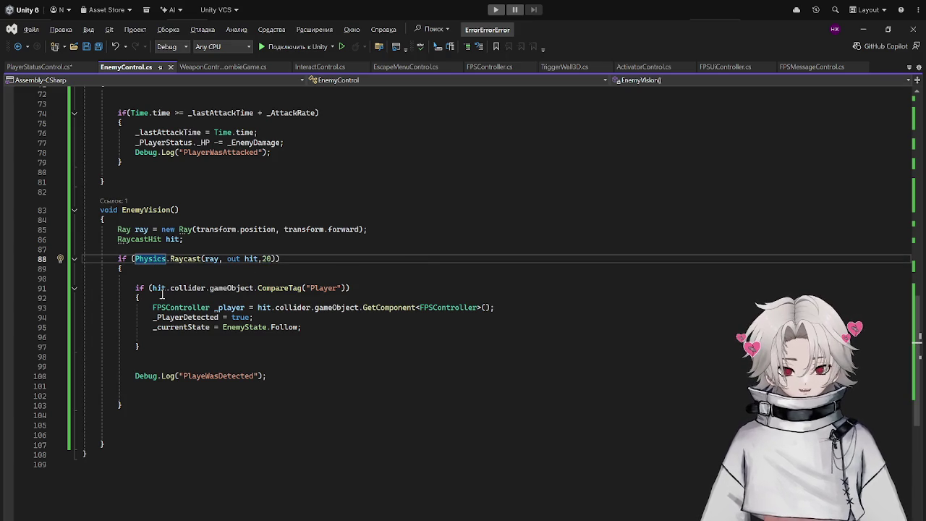
click(160, 288)
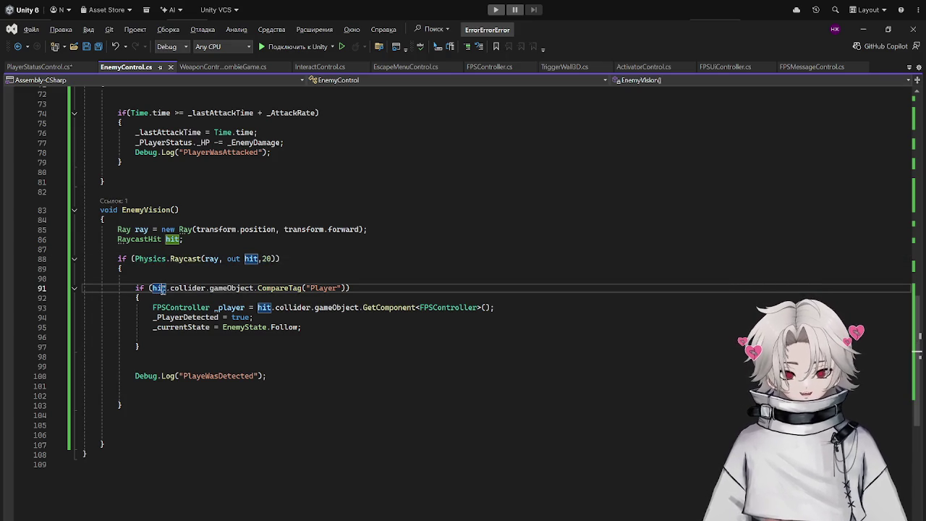
click(336, 288)
click(863, 29)
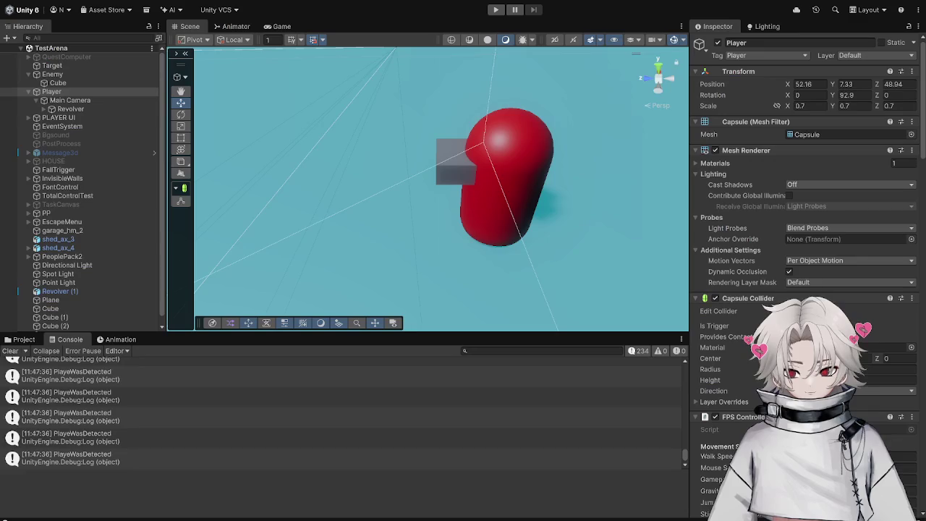
key(alt+Tab)
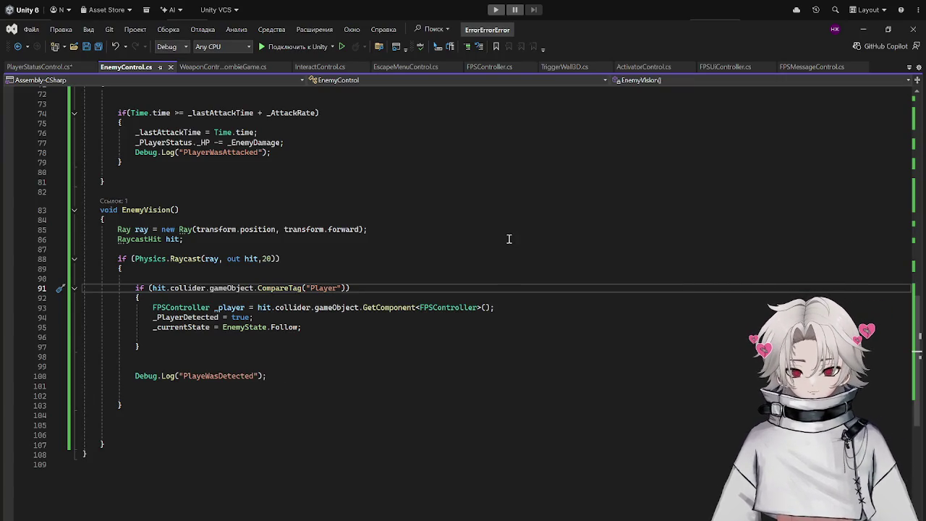
Delete '_PlayerDetected = true;' and the _PlayerDetected bool declaration, then save.
click(172, 321)
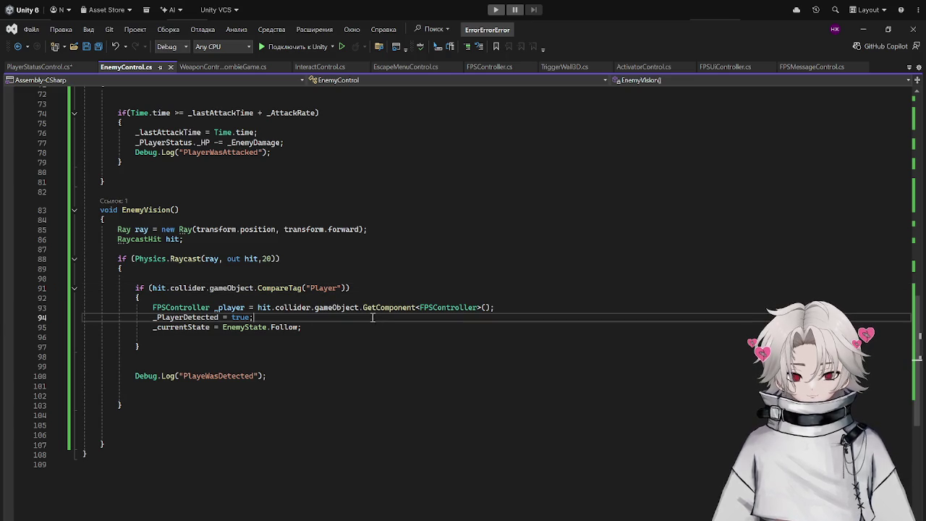
key(Home)
key(shift+End)
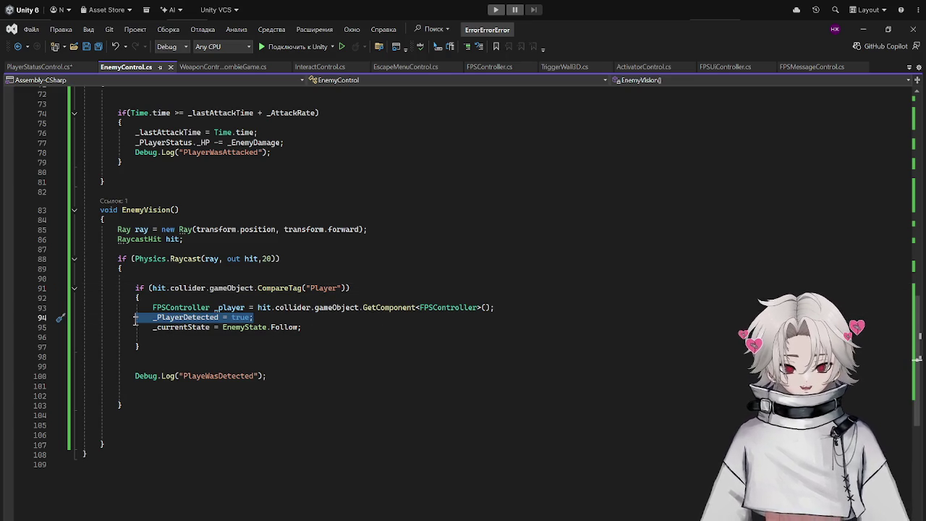
key(BackSpace)
scroll(325, 290, up, 20)
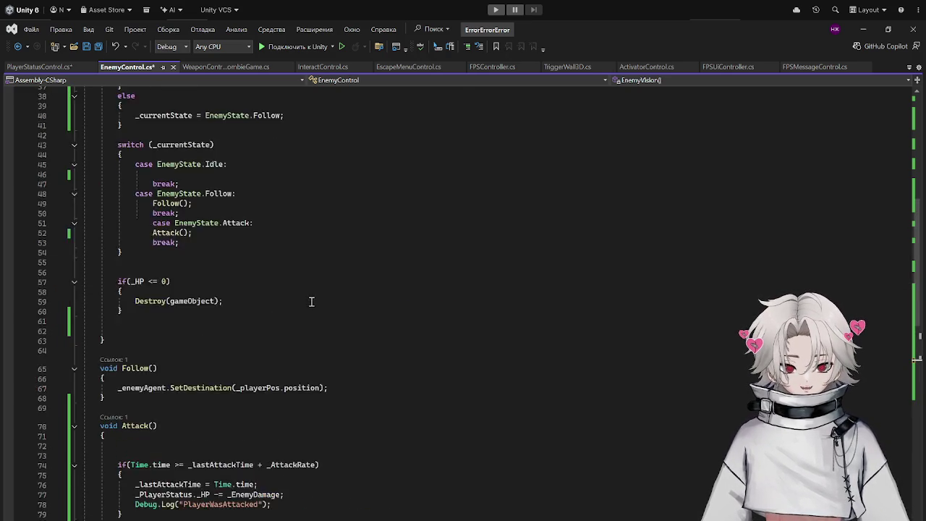
triple_click(244, 189)
key(BackSpace)
key(ctrl+s)
scroll(362, 232, down, 20)
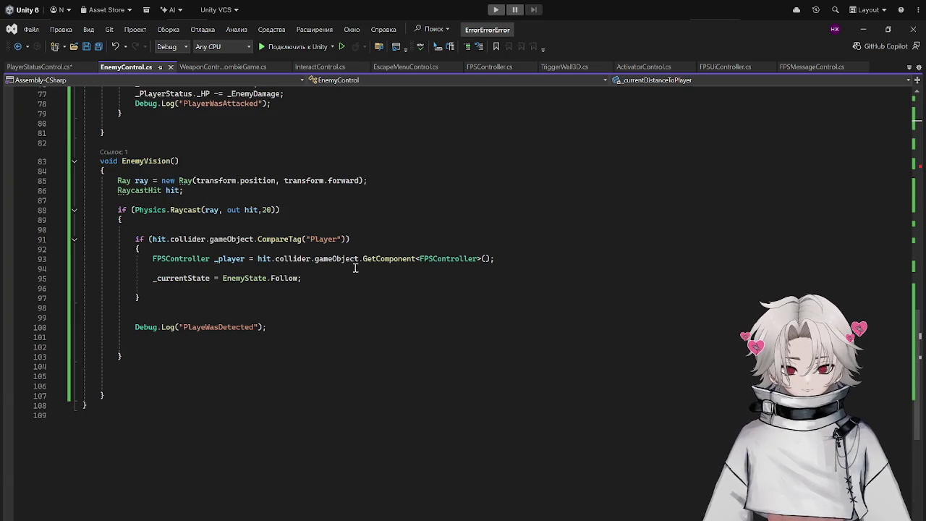
click(864, 32)
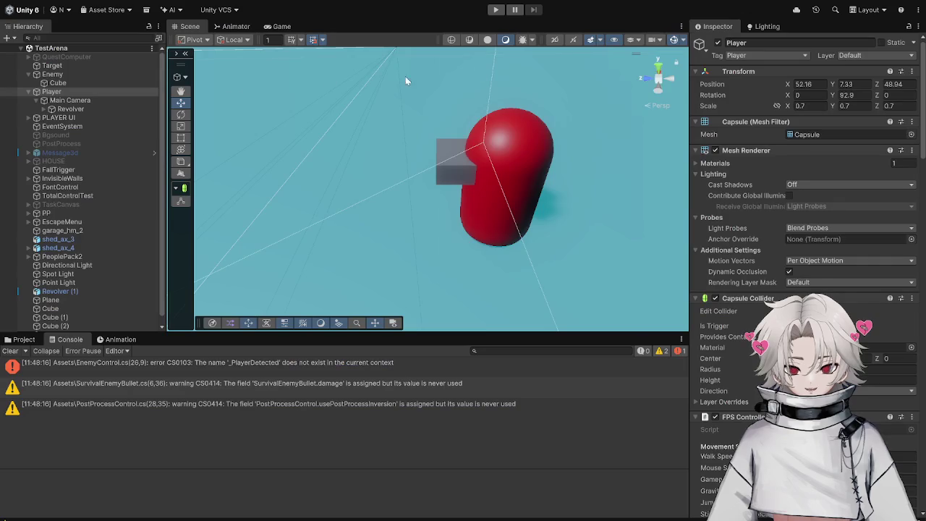
Select the Enemy, then the Player, and attempt to enter play mode with Ctrl+P.
click(72, 74)
scroll(817, 234, down, 5)
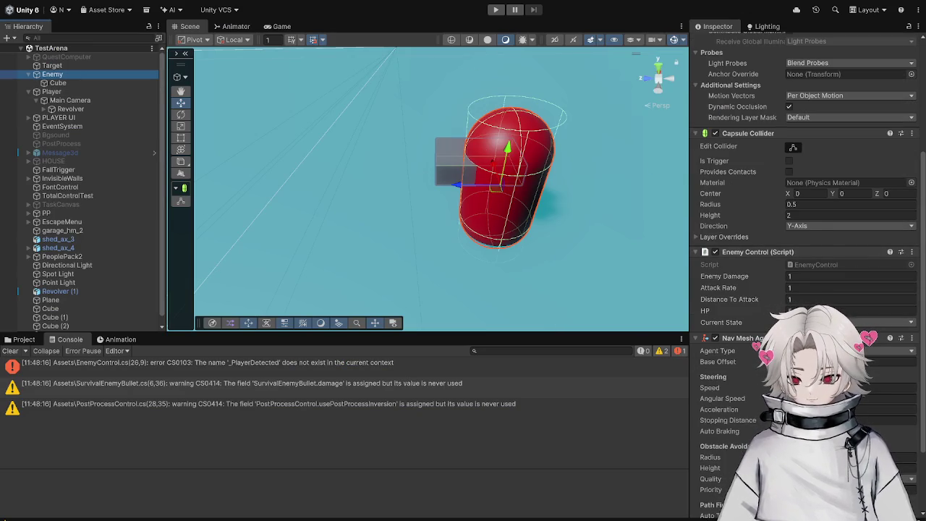
click(52, 91)
key(ctrl+p)
Delete the leftover '_PlayerDetected = false;' line from Start() and return to Unity to recompile.
key(alt+Tab)
scroll(354, 350, up, 10)
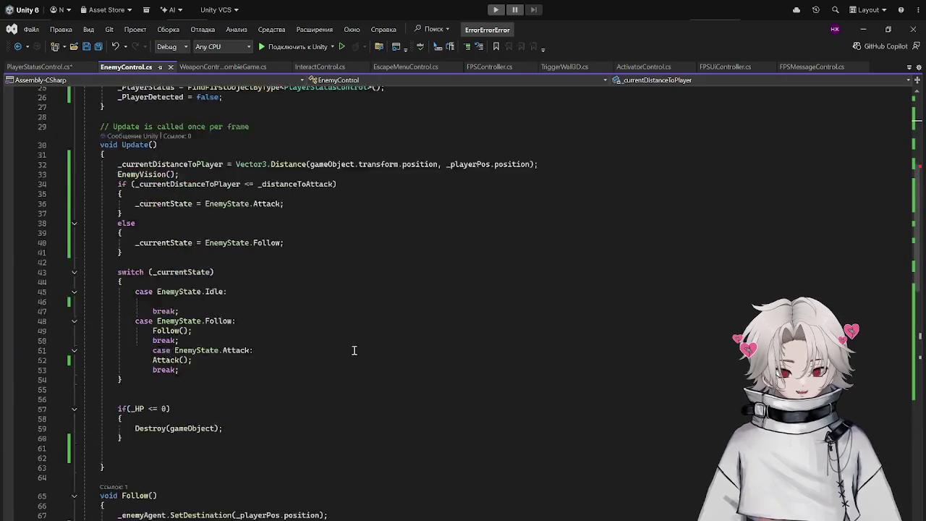
scroll(355, 350, up, 9)
click(223, 303)
key(shift+Home)
key(BackSpace)
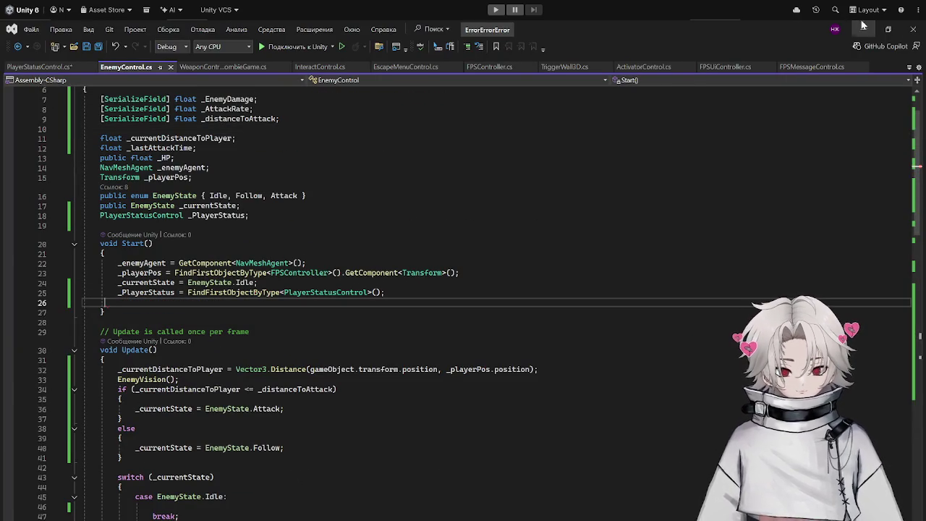
click(860, 25)
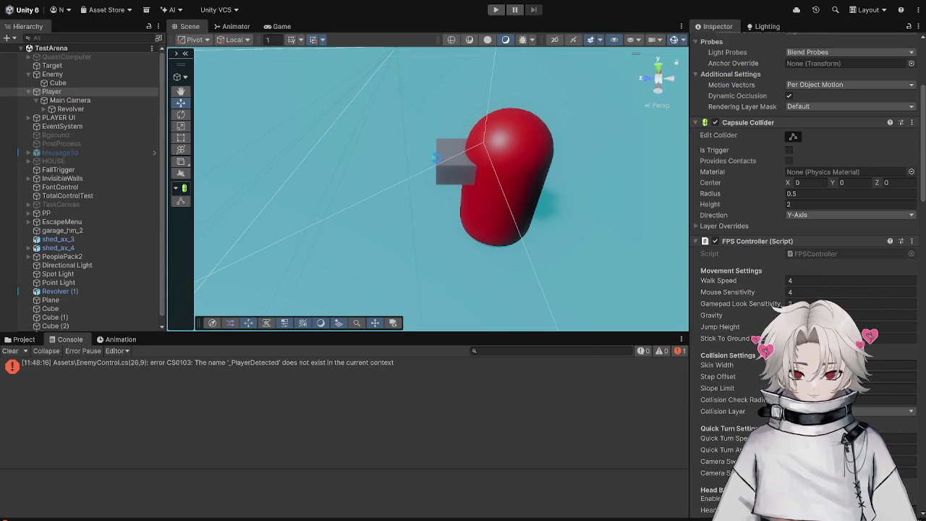
click(496, 8)
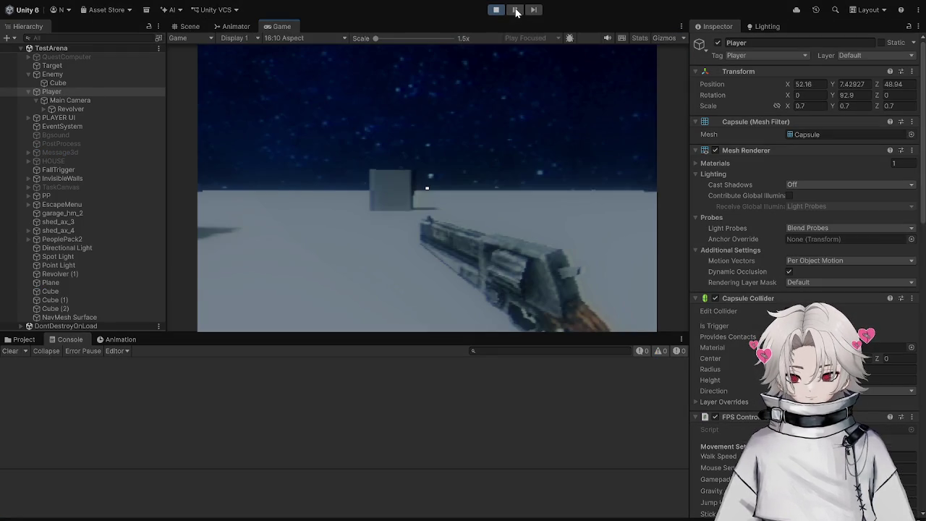
Run a brief playtest of the scene, then stop it.
click(515, 10)
scroll(861, 240, down, 5)
scroll(829, 227, up, 5)
scroll(832, 272, down, 10)
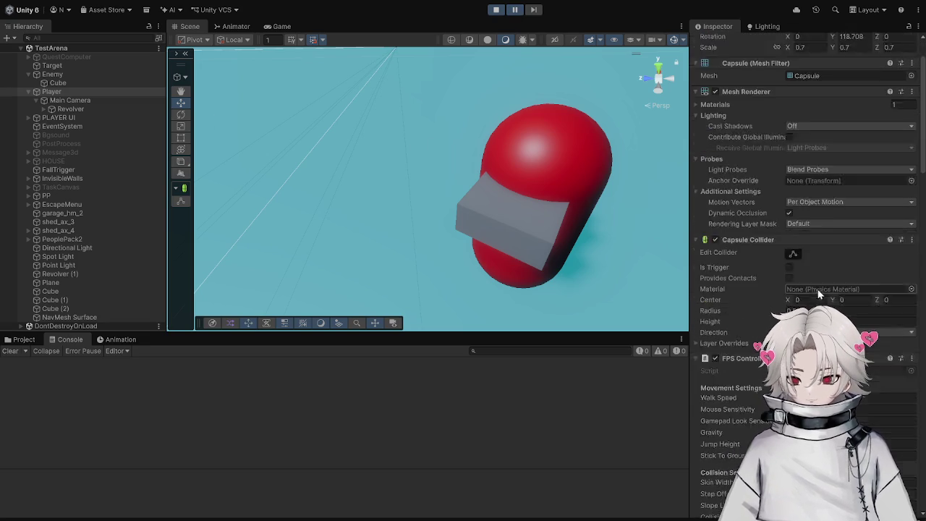
scroll(821, 181, up, 3)
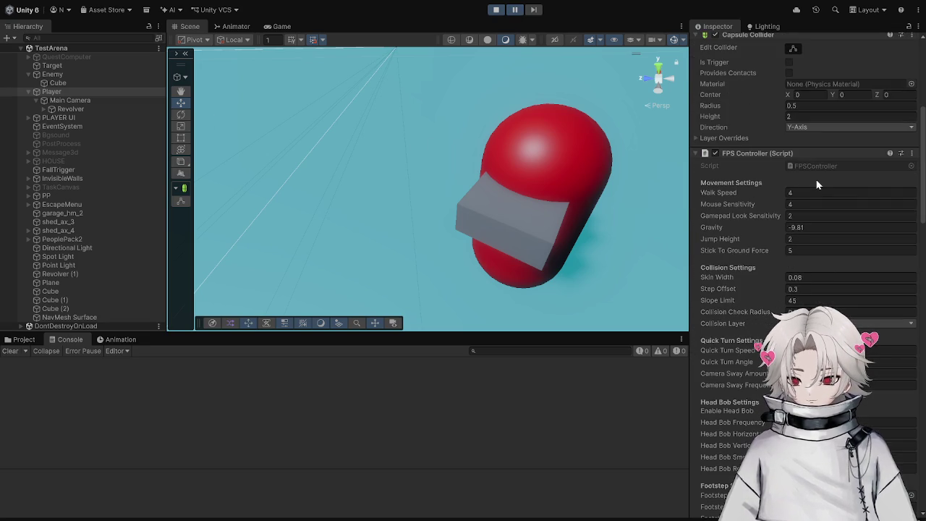
click(496, 10)
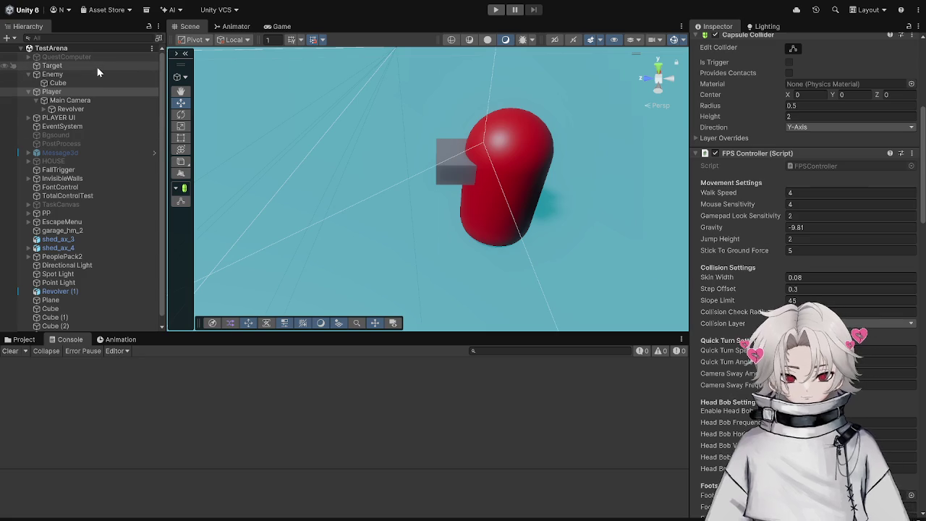
Replay with Enemy selected and Mesh Renderer and Capsule Collider collapsed, watching Current State reach Attack.
click(100, 70)
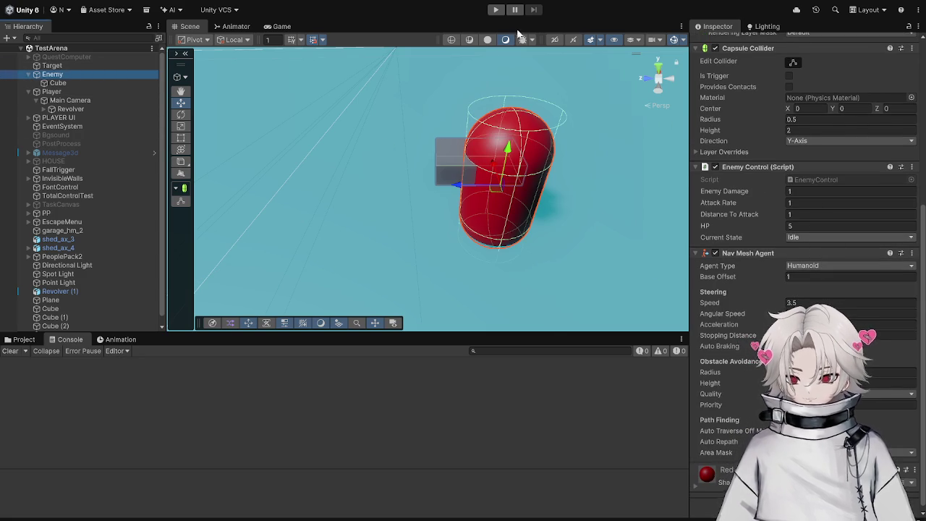
click(496, 10)
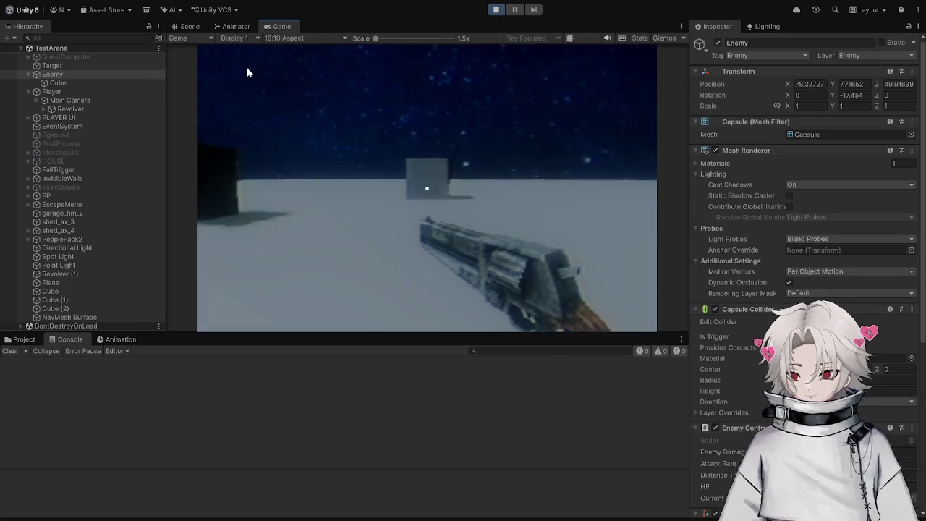
click(85, 64)
click(81, 76)
scroll(850, 253, down, 5)
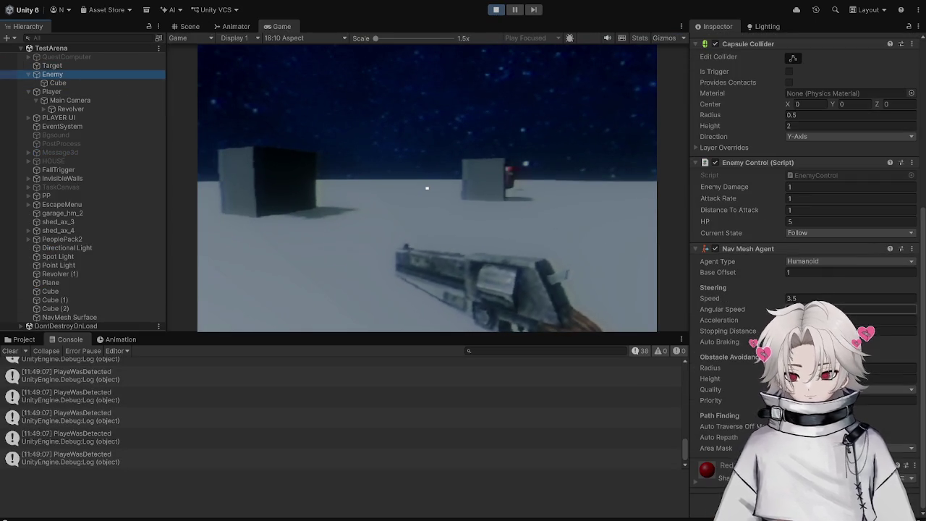
scroll(707, 124, up, 5)
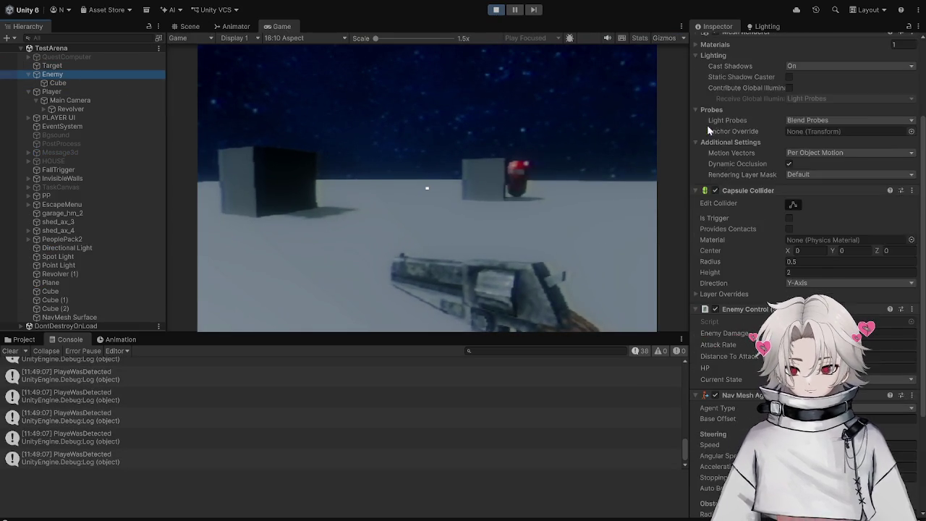
click(695, 151)
click(696, 162)
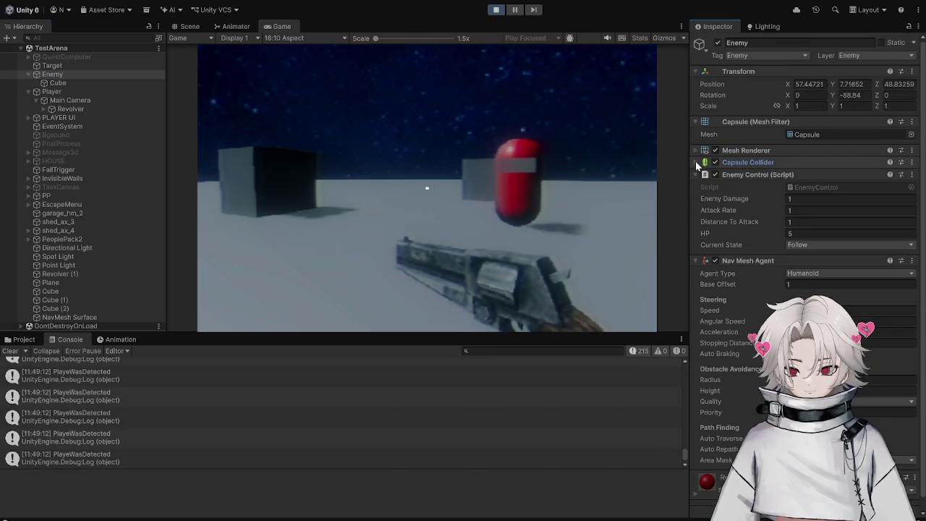
click(497, 12)
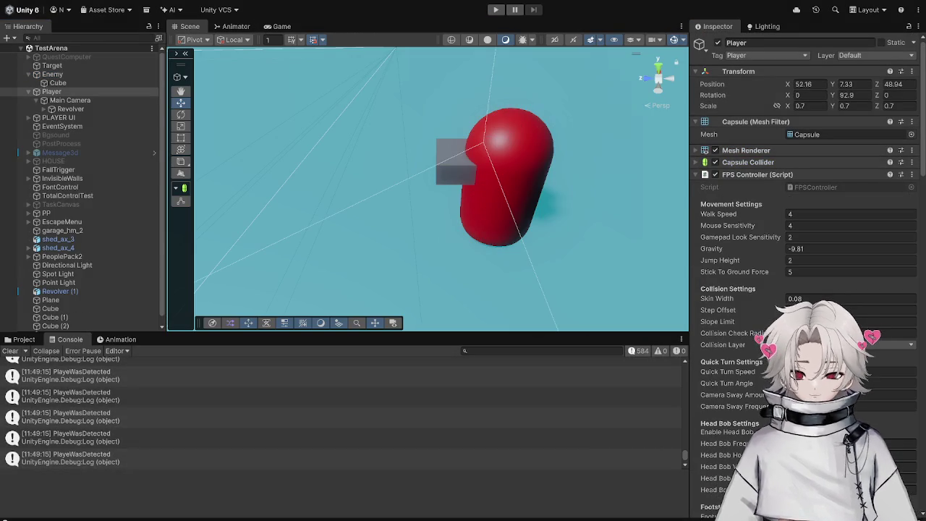
Delete the distance-based if/else state block (lines 34–41) from Update(), save, and return to Unity.
key(alt+Tab)
scroll(362, 345, down, 7)
scroll(362, 345, up, 6)
scroll(293, 380, up, 1)
scroll(261, 383, down, 3)
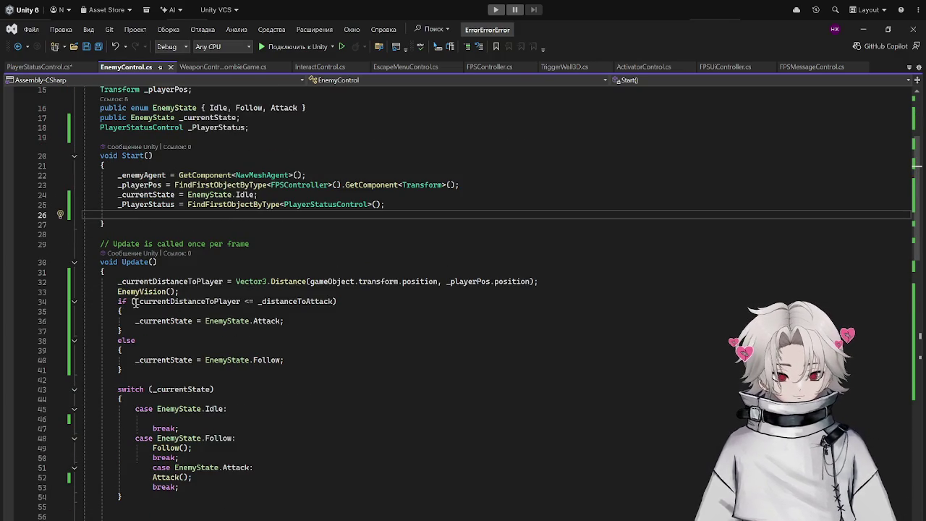
click(311, 304)
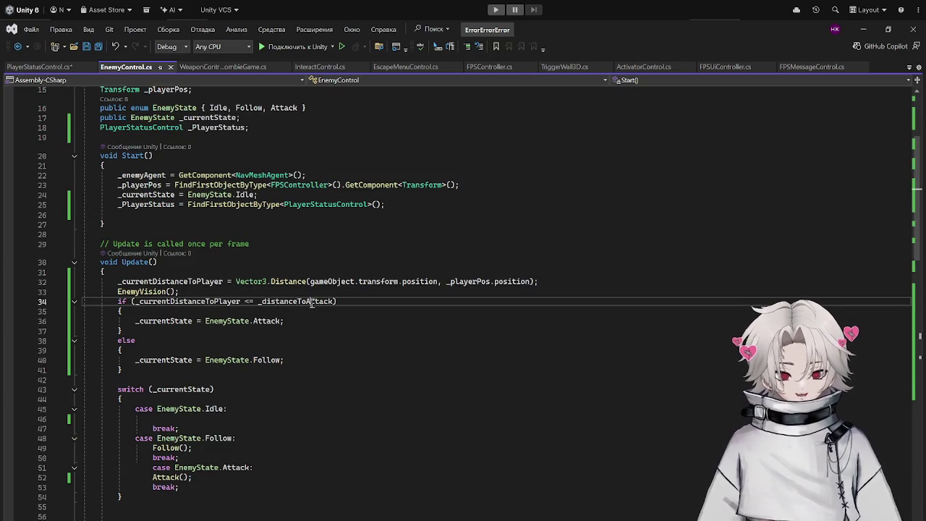
drag(114, 304, 225, 360)
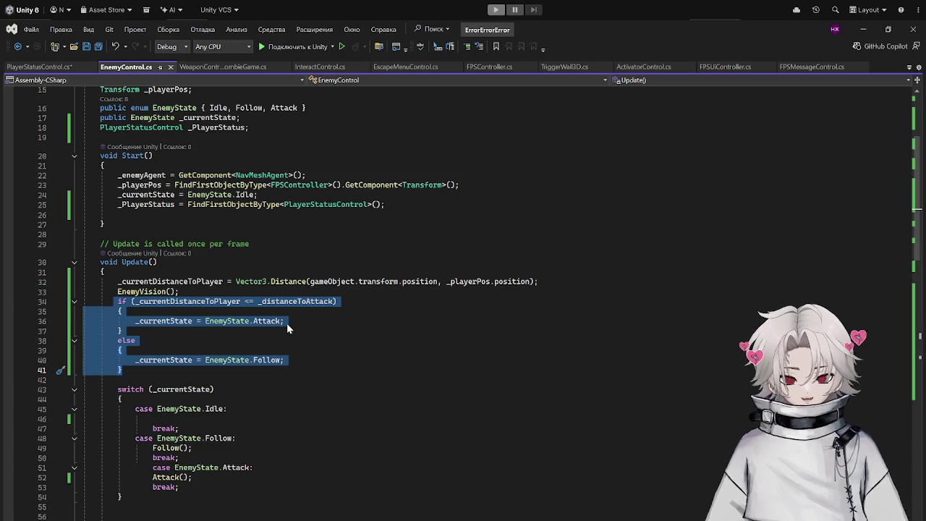
key(Delete)
key(ctrl+s)
scroll(287, 325, down, 20)
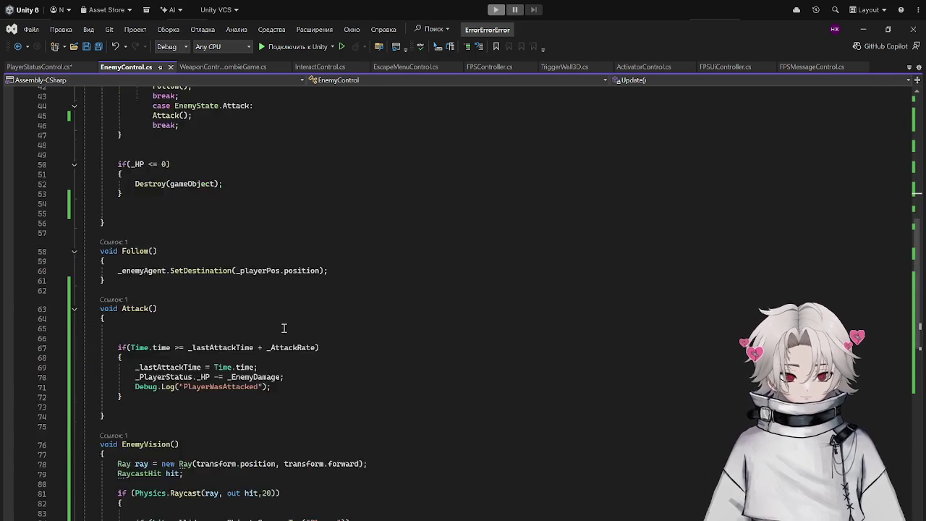
scroll(289, 331, up, 9)
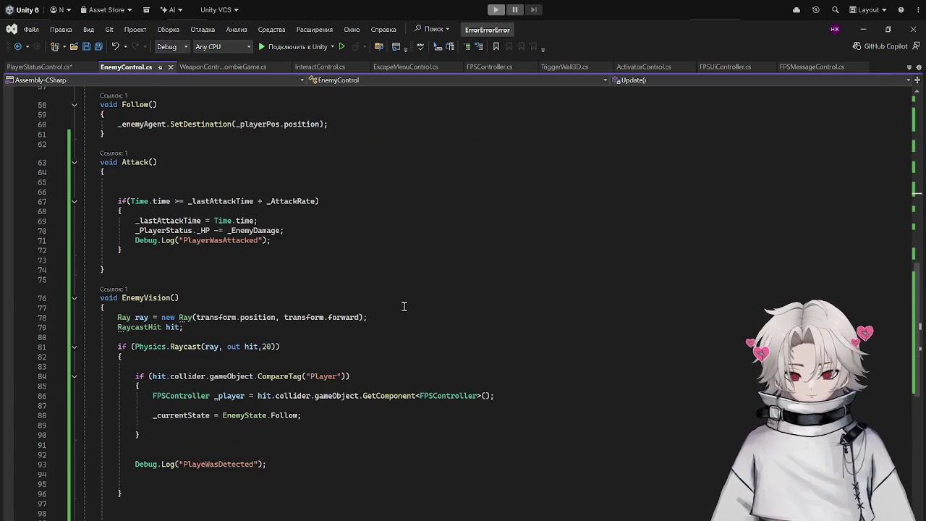
scroll(404, 306, up, 13)
click(861, 28)
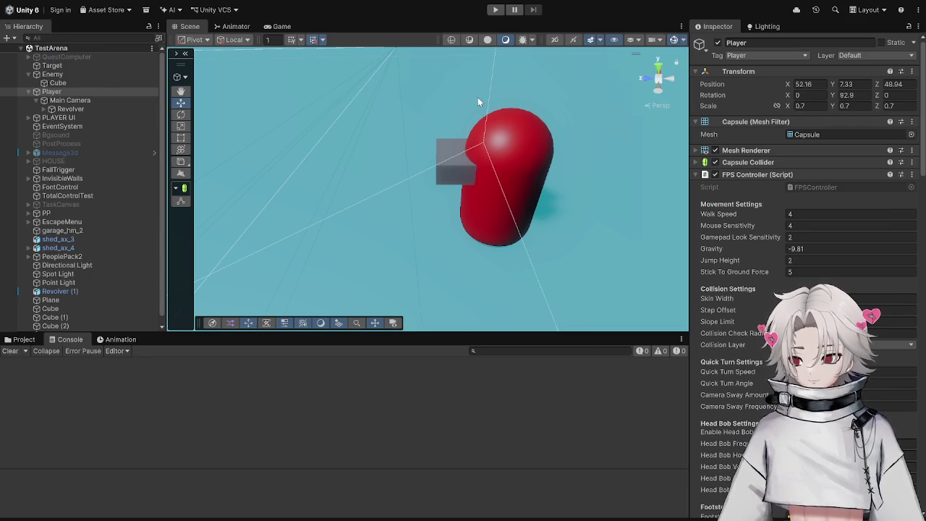
Playtest by walking with W and S up to and around the red enemy capsule, then stop.
click(496, 10)
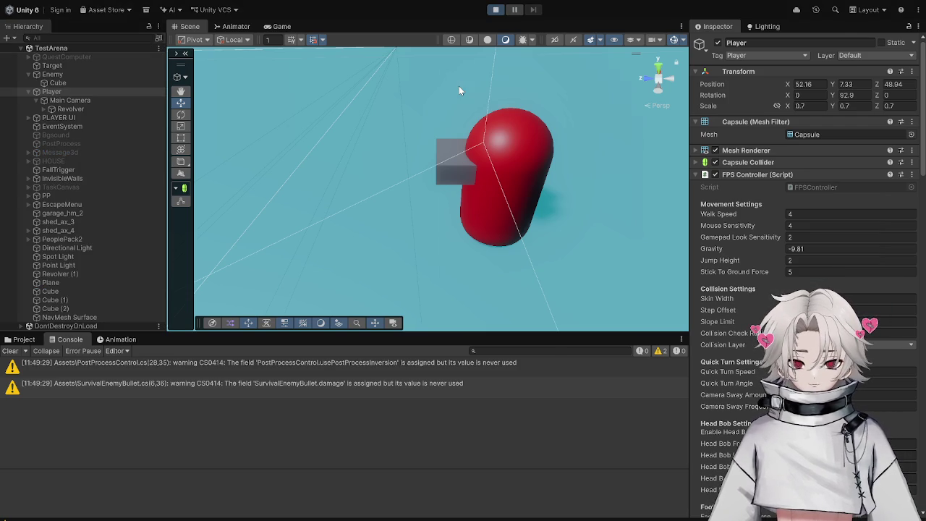
key(w)
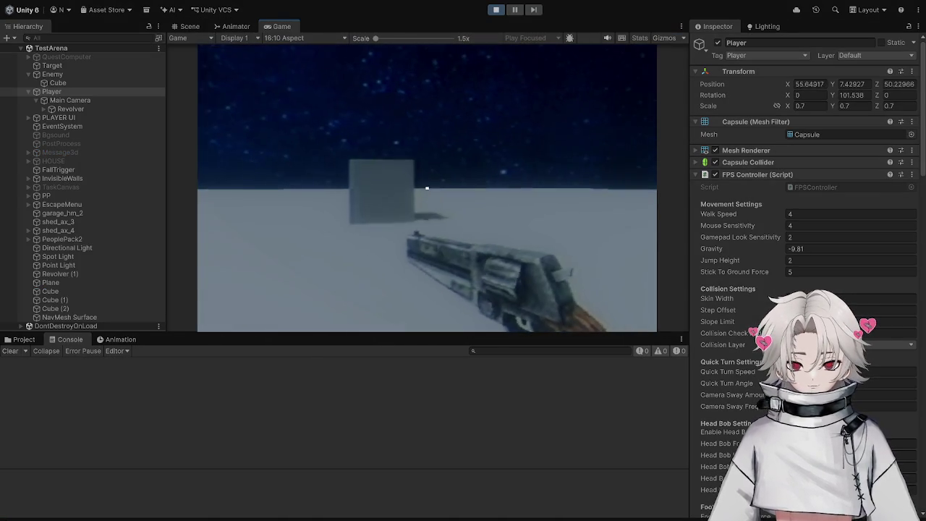
key(w)
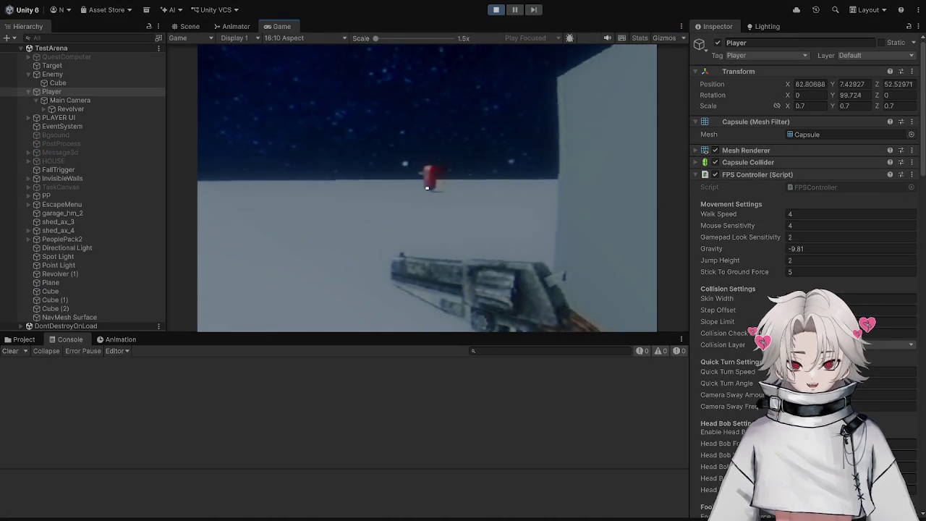
key(w)
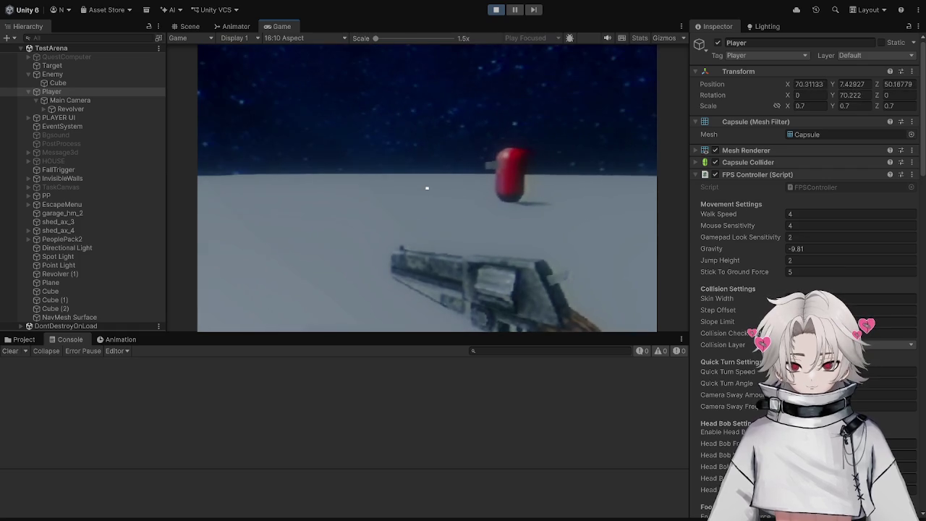
key(w)
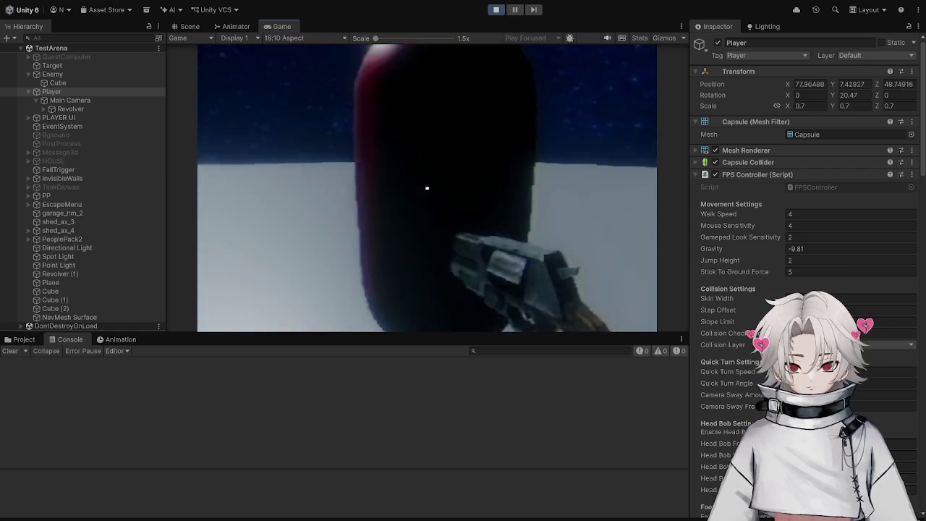
key(w)
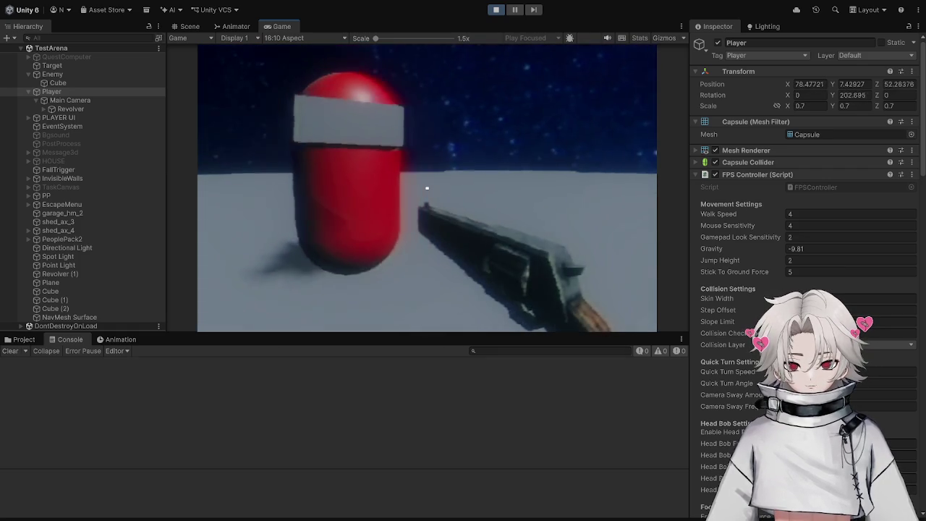
key(s)
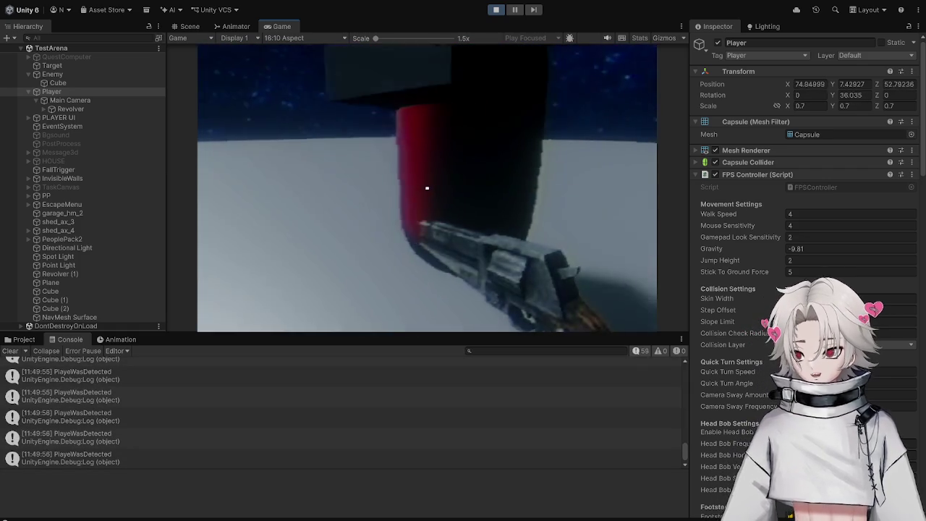
key(w)
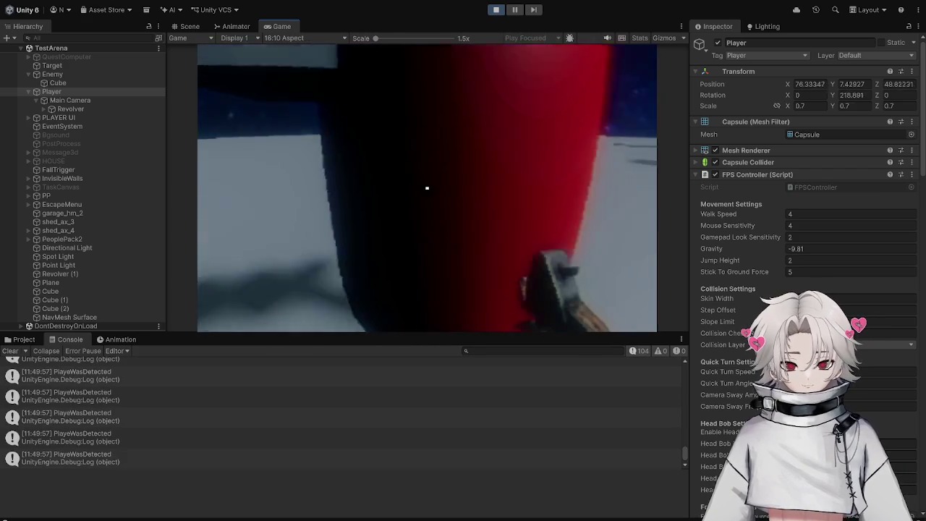
key(s)
key(Escape)
click(495, 9)
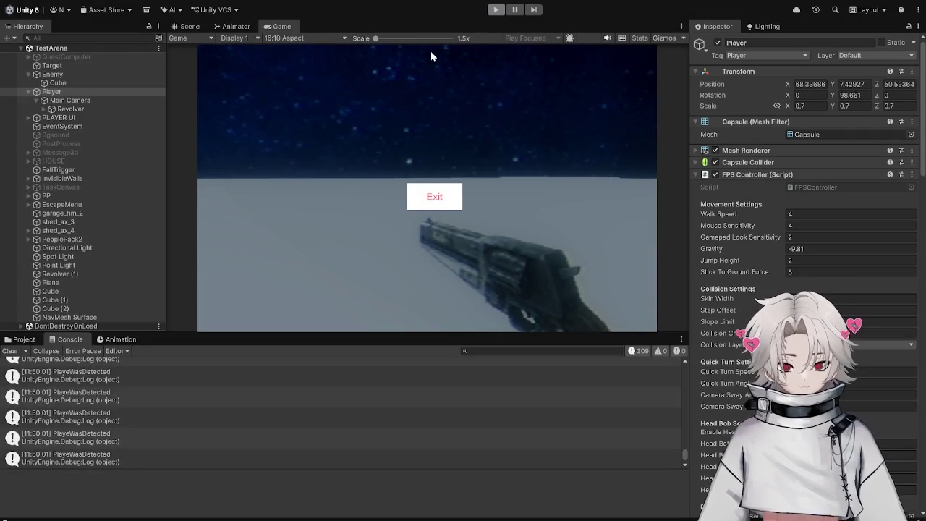
Select Enemy and open its EnemyControl script from the Inspector in Visual Studio.
click(101, 73)
scroll(835, 241, down, 1)
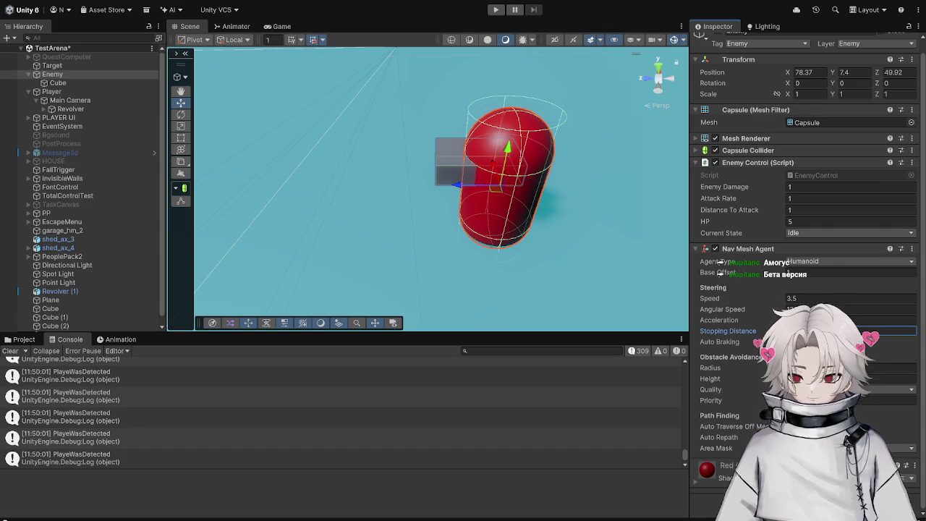
double_click(807, 174)
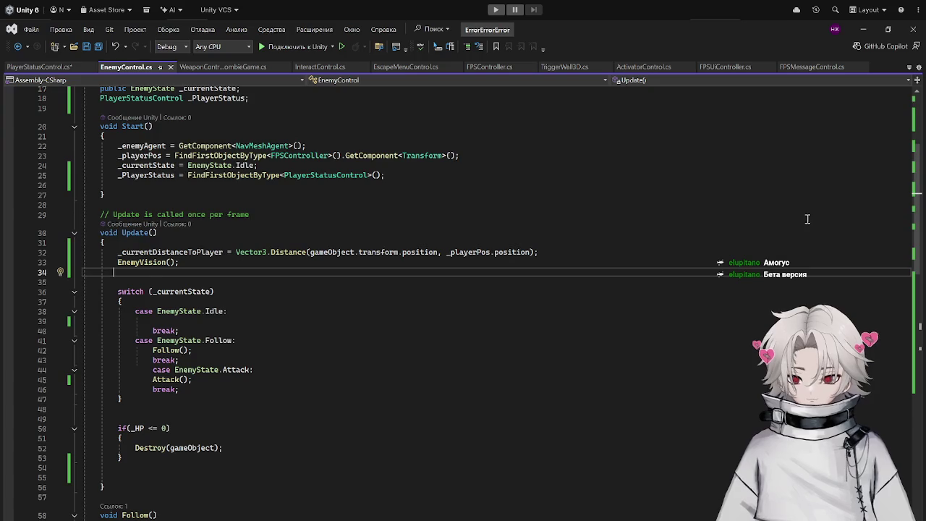
Add '_enemyAgent.stoppingDistance = _distanceToAttack;' at the end of Start(), then save.
scroll(278, 163, up, 6)
click(230, 159)
click(221, 167)
click(219, 174)
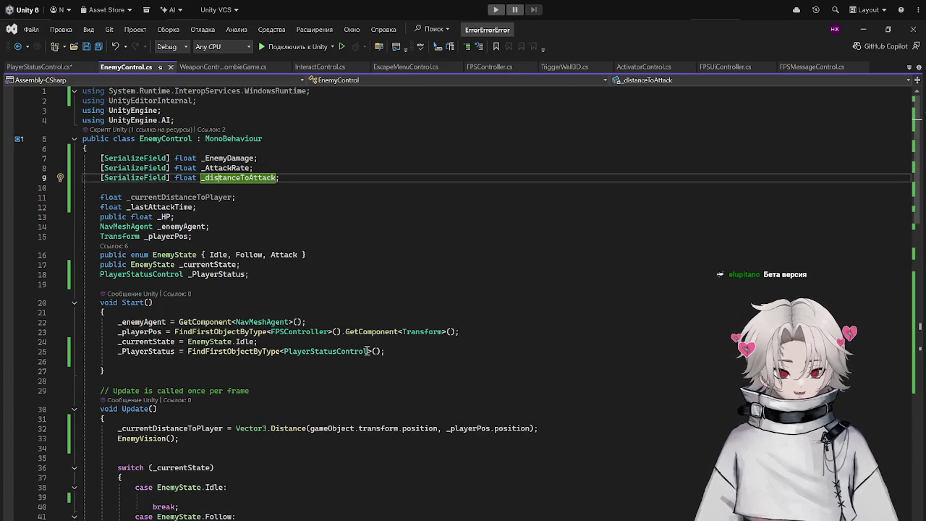
click(433, 351)
key(Return)
text(_enemyAgent.stop)
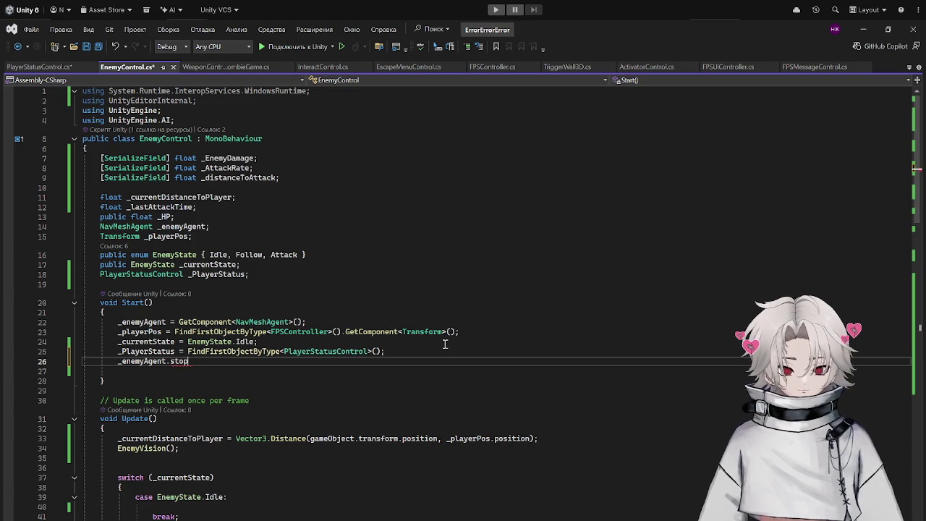
key(Tab)
text(=)
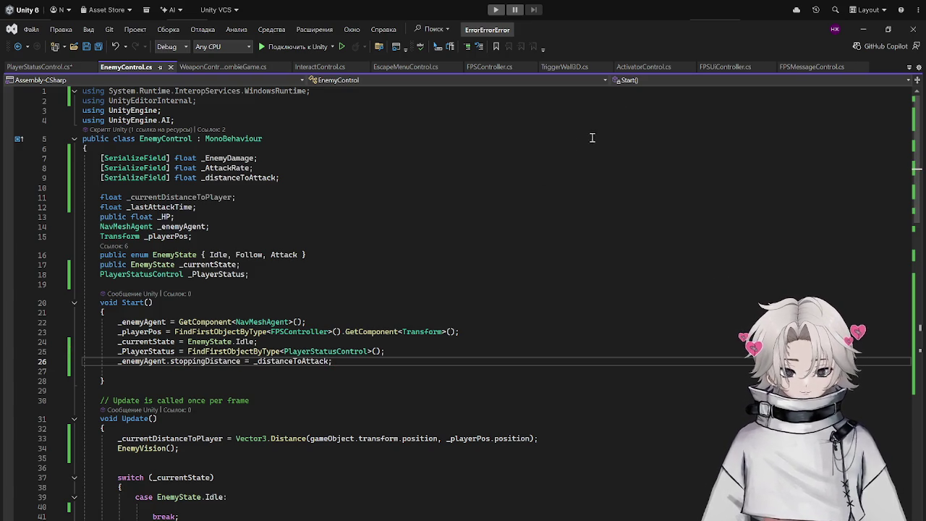
key(ctrl+s)
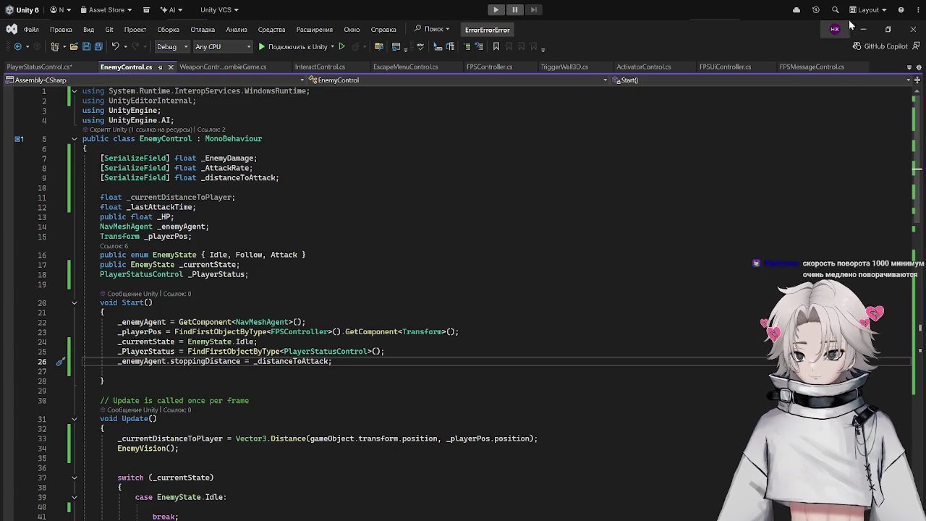
click(864, 29)
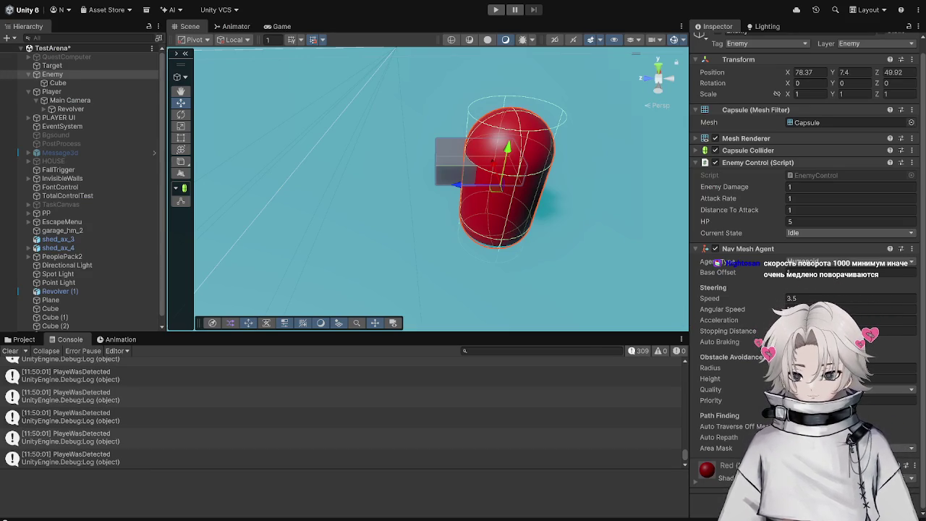
Select Player, then Enemy, focus the Nav Mesh Agent's Angular Speed field, and start play mode.
click(51, 91)
click(811, 298)
scroll(811, 266, down, 2)
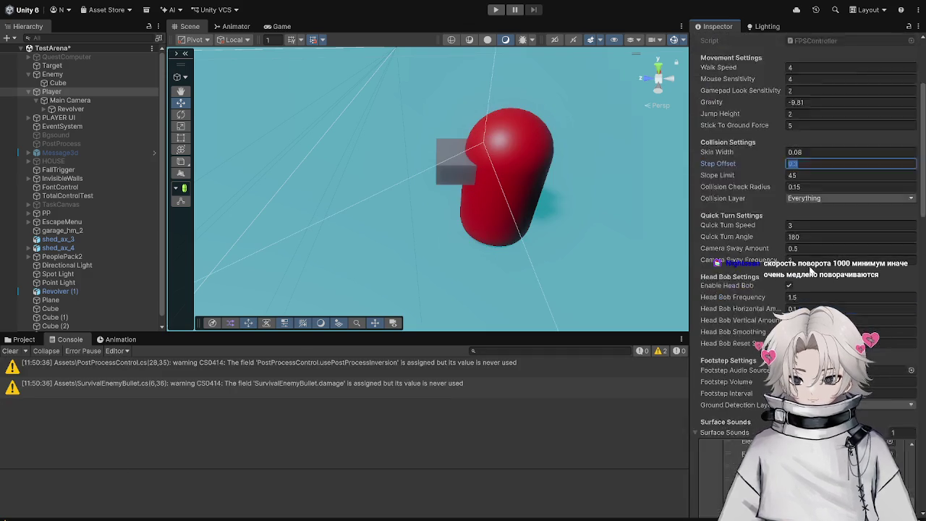
scroll(807, 282, down, 20)
scroll(796, 297, up, 5)
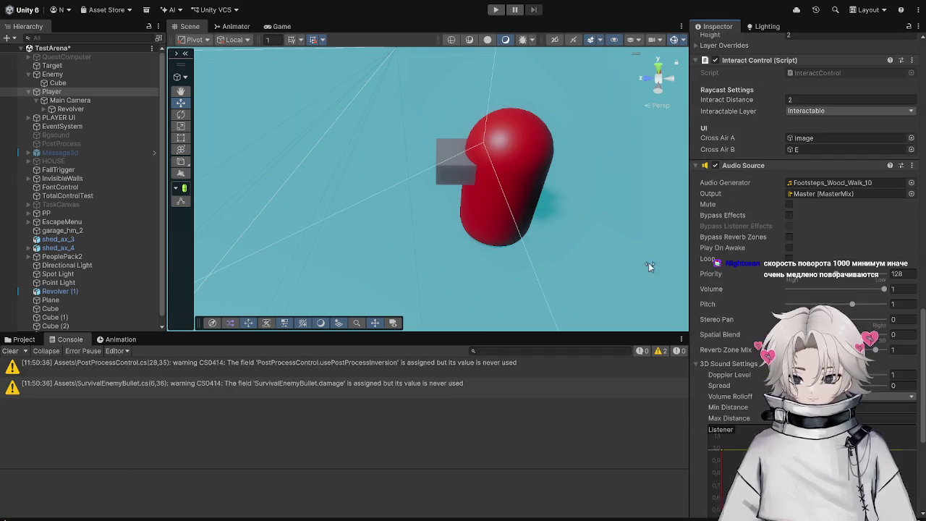
click(78, 74)
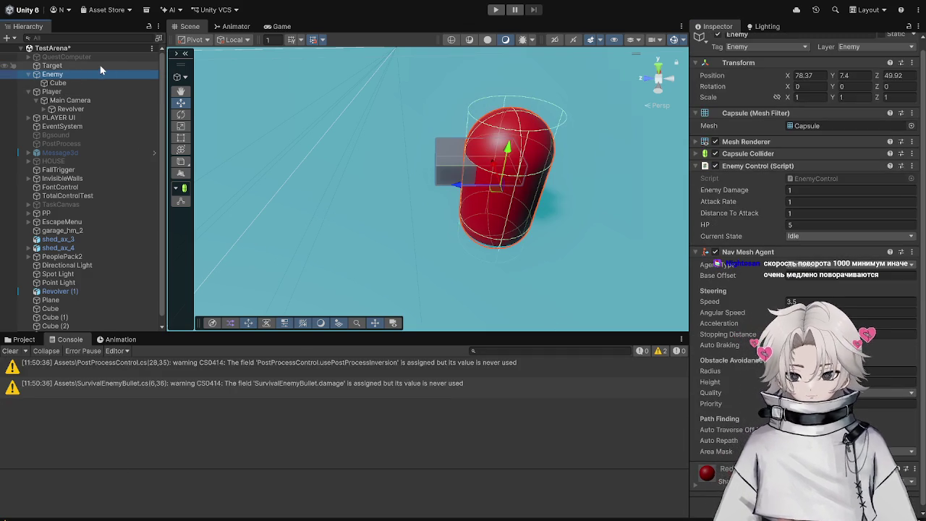
click(832, 312)
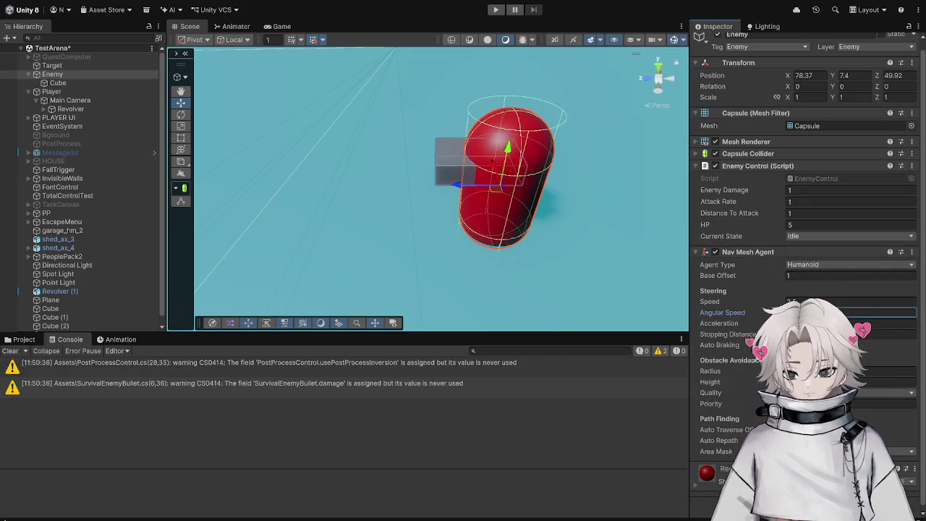
click(496, 10)
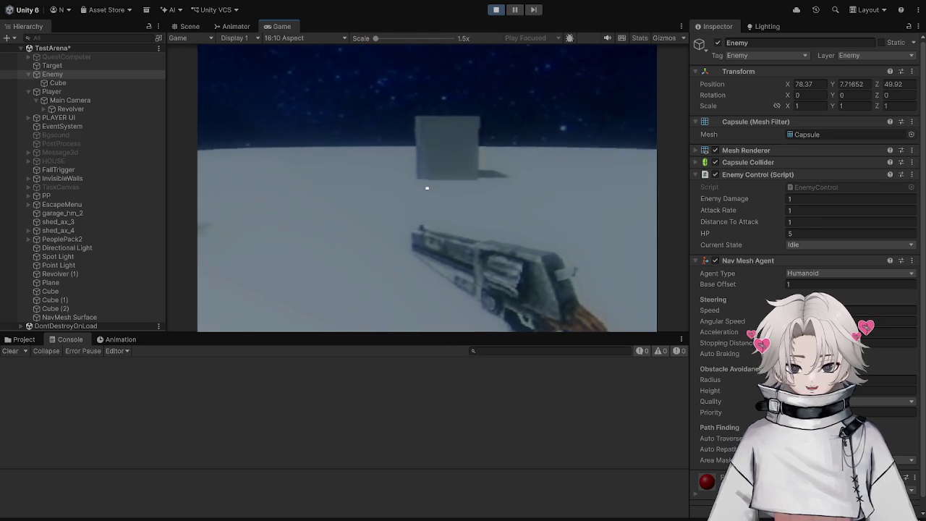
Walk toward the enemy so it switches from Idle to Follow, then stop the playtest.
key(a)
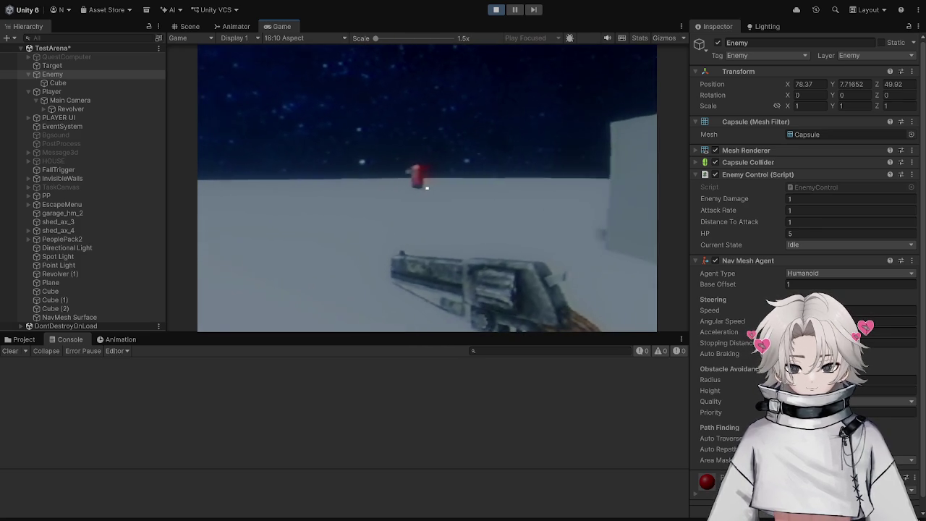
key(w)
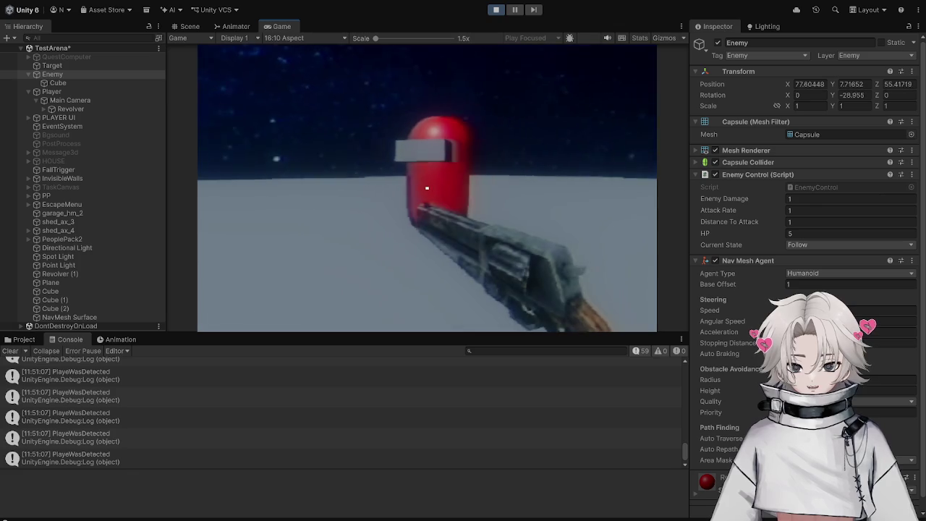
key(a)
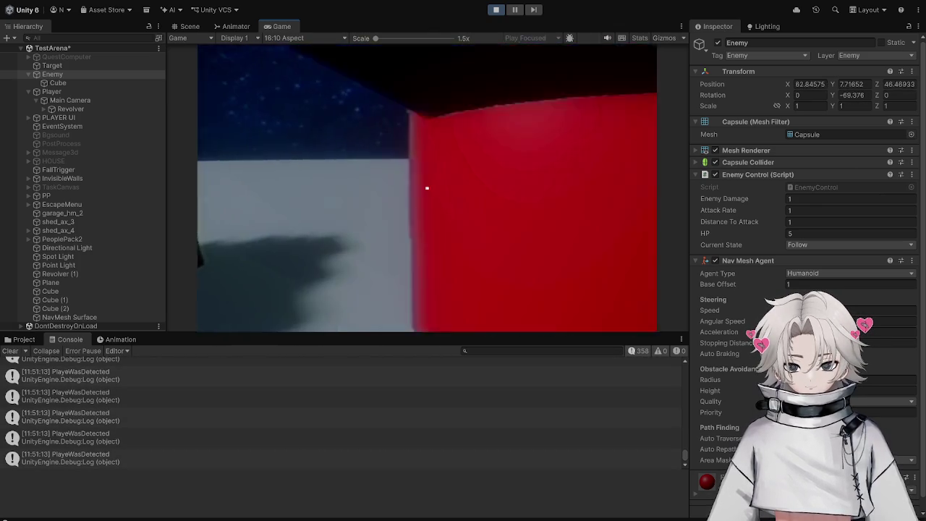
key(Escape)
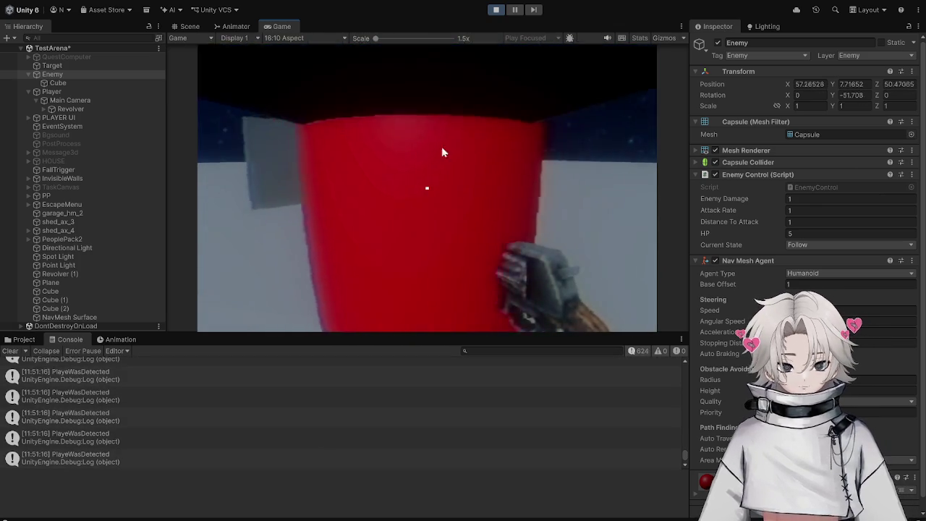
click(496, 10)
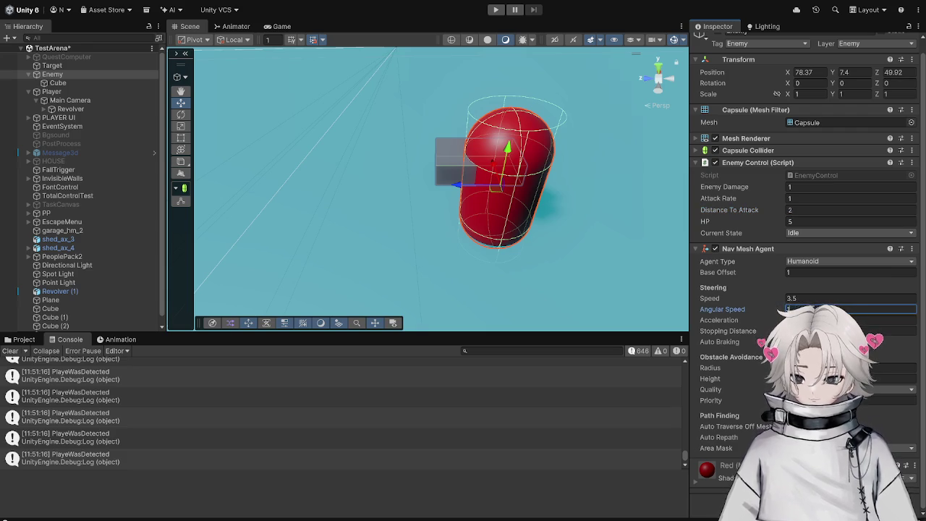
Zoom the Scene view on the enemy, enter play mode, and walk toward the enemy.
scroll(413, 191, down, 10)
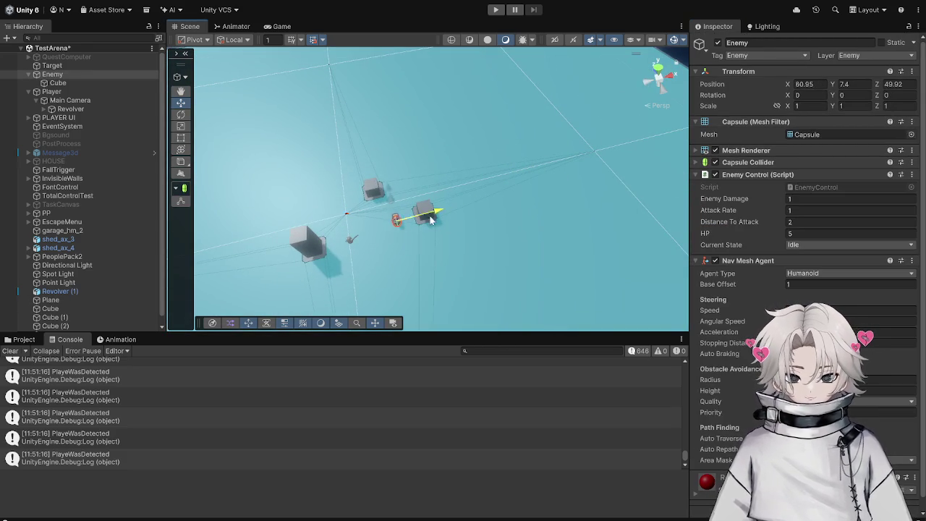
scroll(434, 217, up, 10)
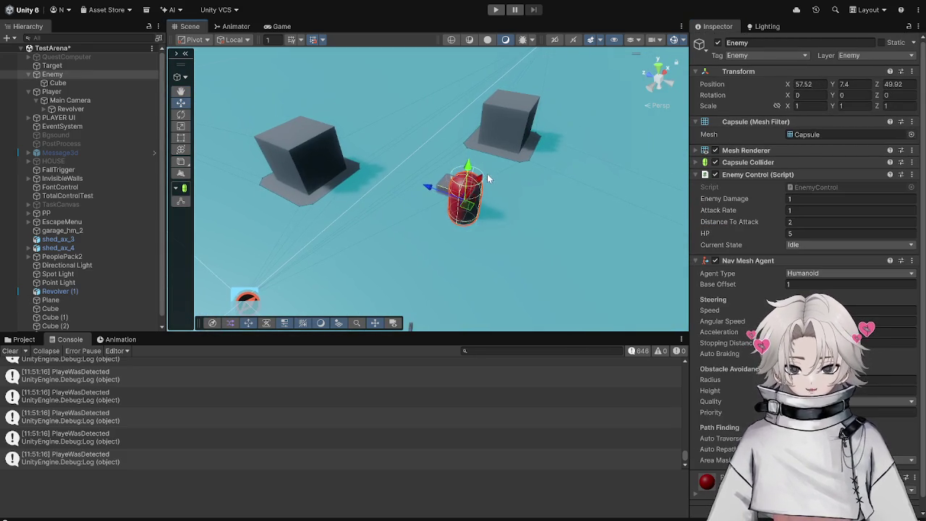
click(496, 10)
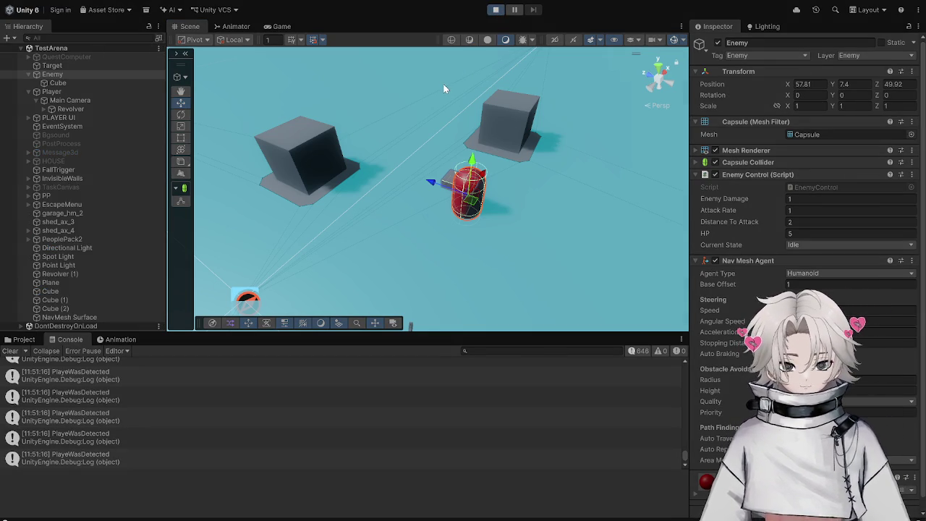
key(w)
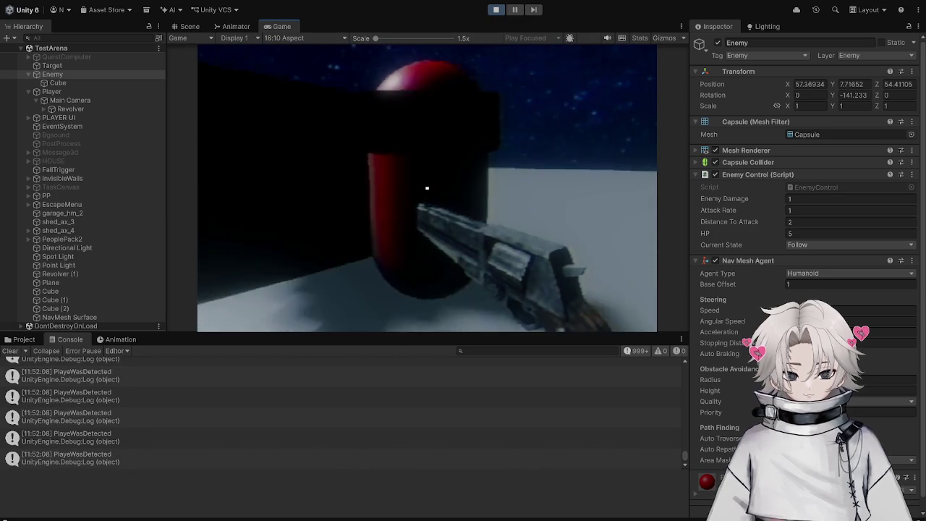
Check a PlayeWasDetected console entry's source, stop play, and bring up EnemyControl.cs.
click(90, 389)
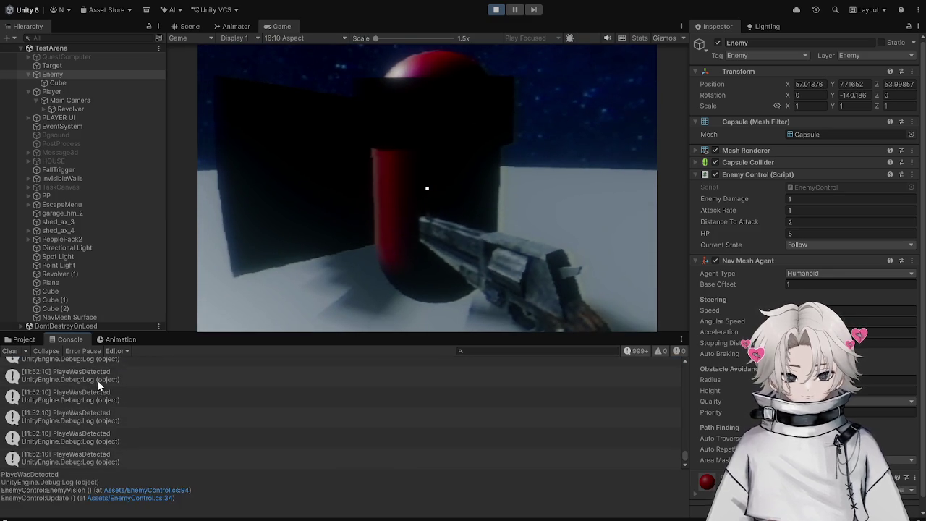
key(ctrl+p)
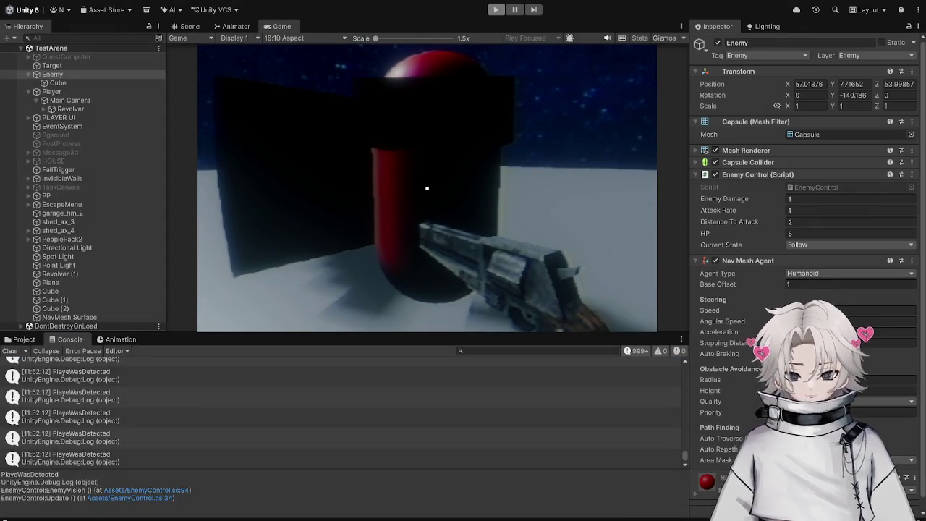
key(alt+Tab)
scroll(404, 370, down, 20)
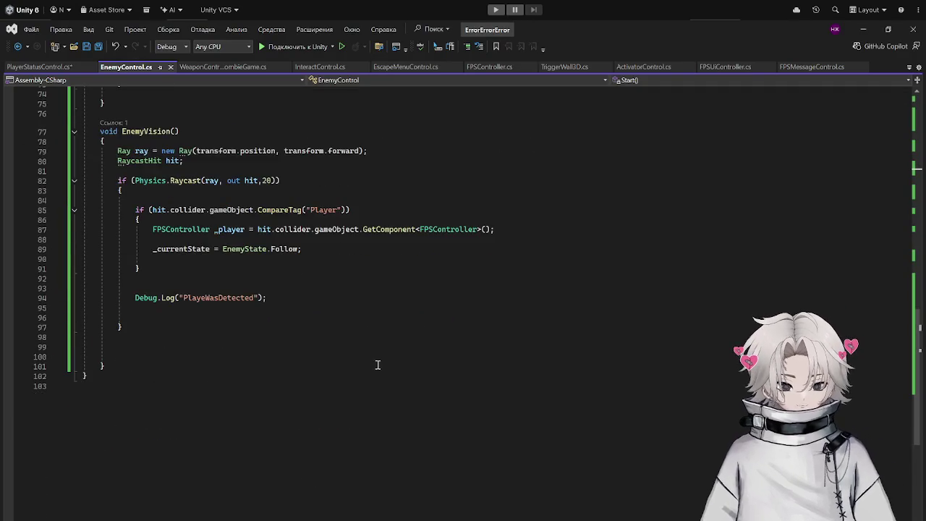
Add a blank line just after the cooldown if-block in Attack().
scroll(344, 339, up, 2)
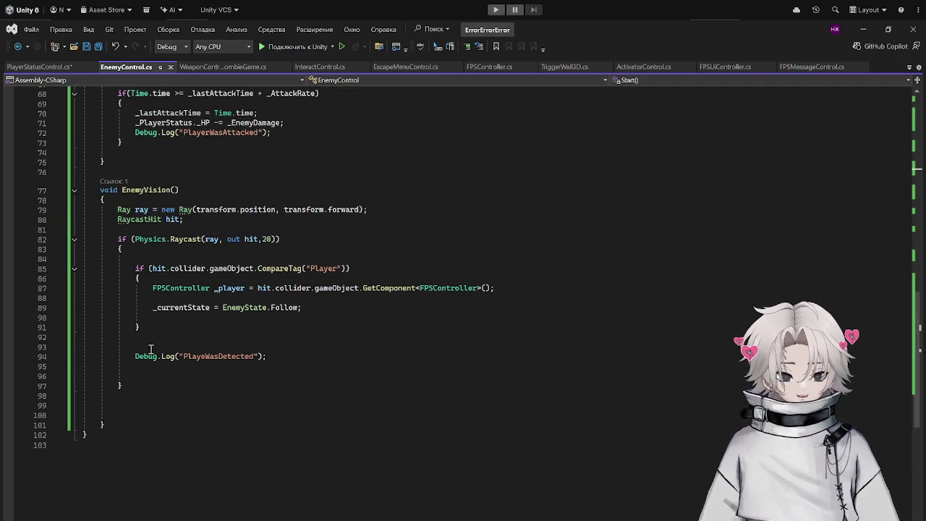
scroll(219, 364, up, 6)
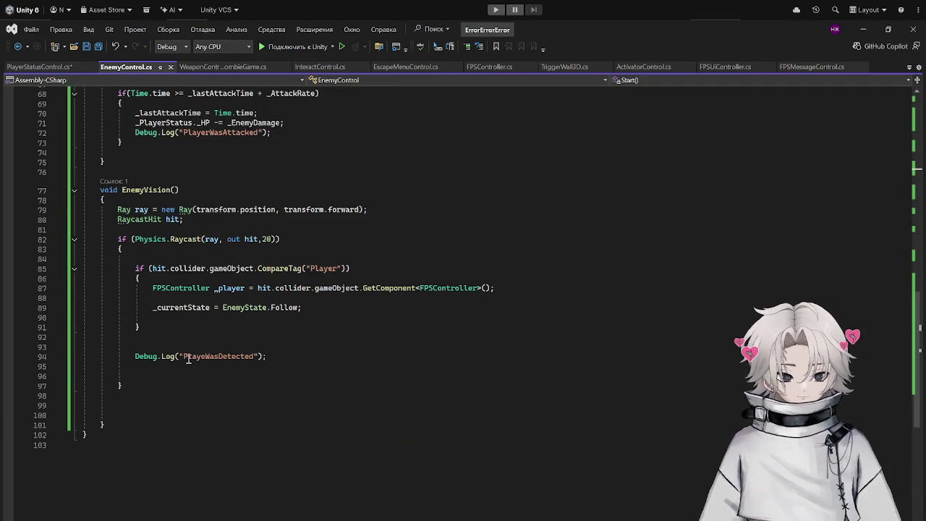
scroll(257, 302, up, 6)
click(168, 326)
click(168, 322)
key(Return)
key(Return)
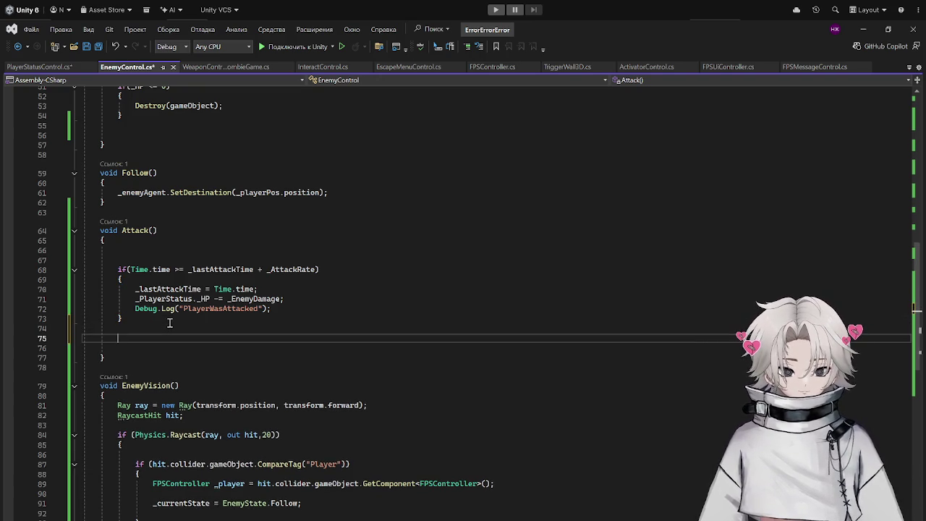
Below SetDestination in Follow(), call Attack() when the player's distance is within _distanceToAttack, and save.
click(401, 192)
key(Return)
key(Return)
text(if(Ve)
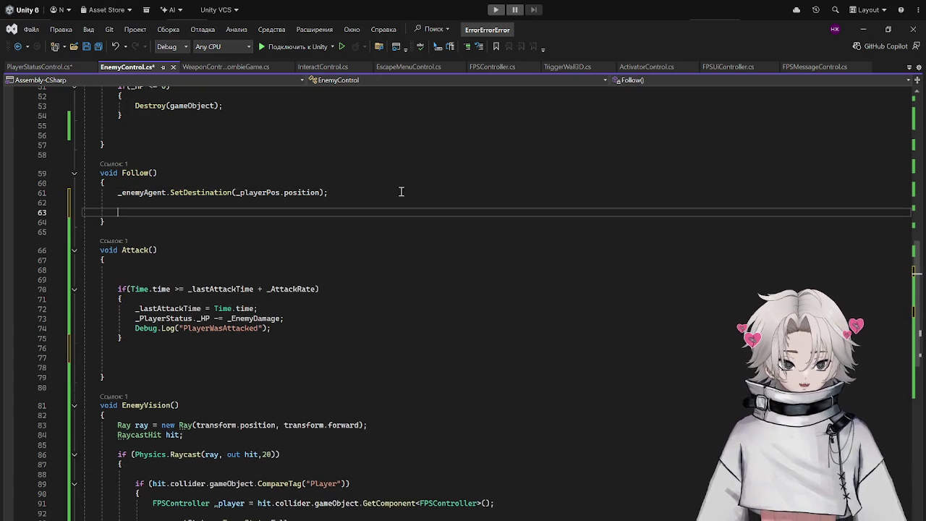
text(ctor3.Distance()
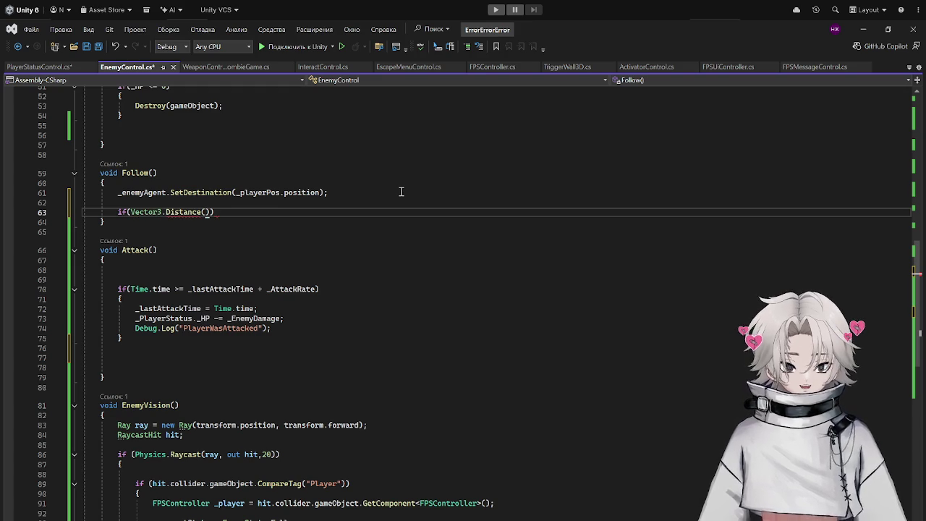
text(transform.position,_playerPos.position)
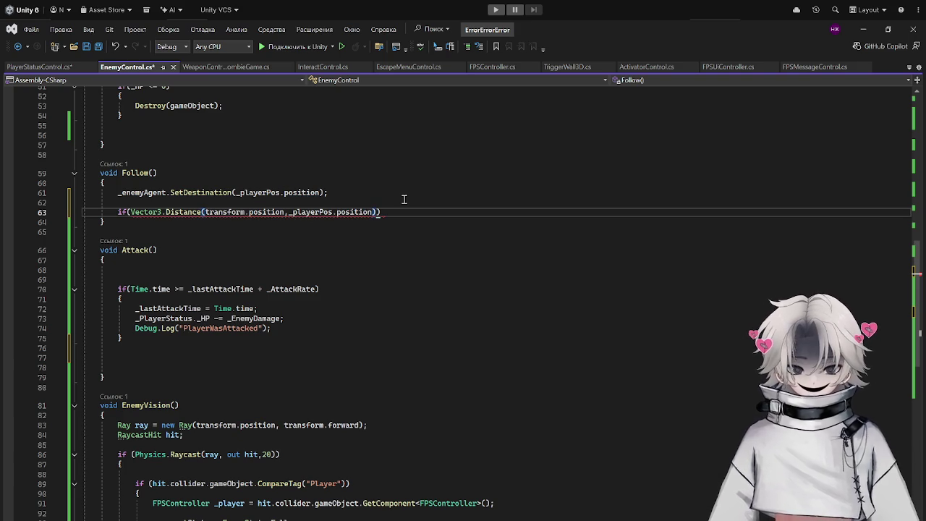
text( <= )
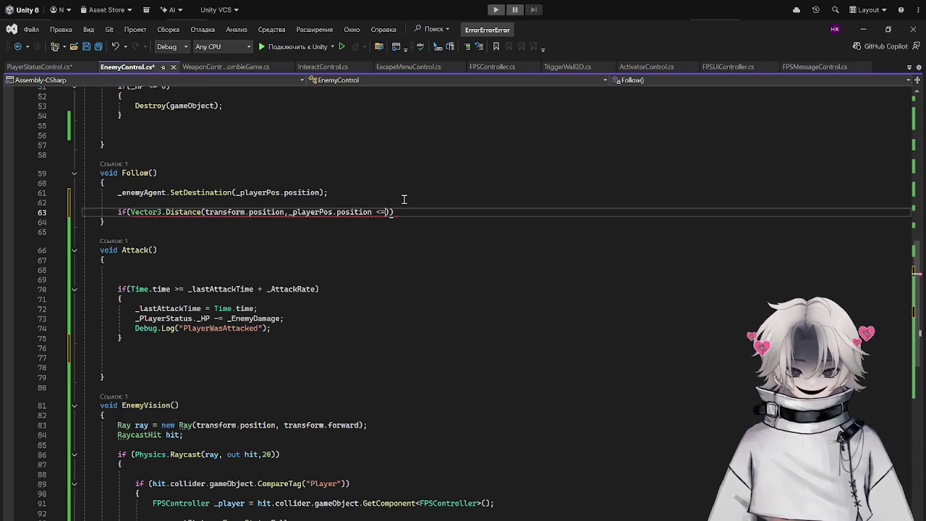
text(_distanceToAttack)
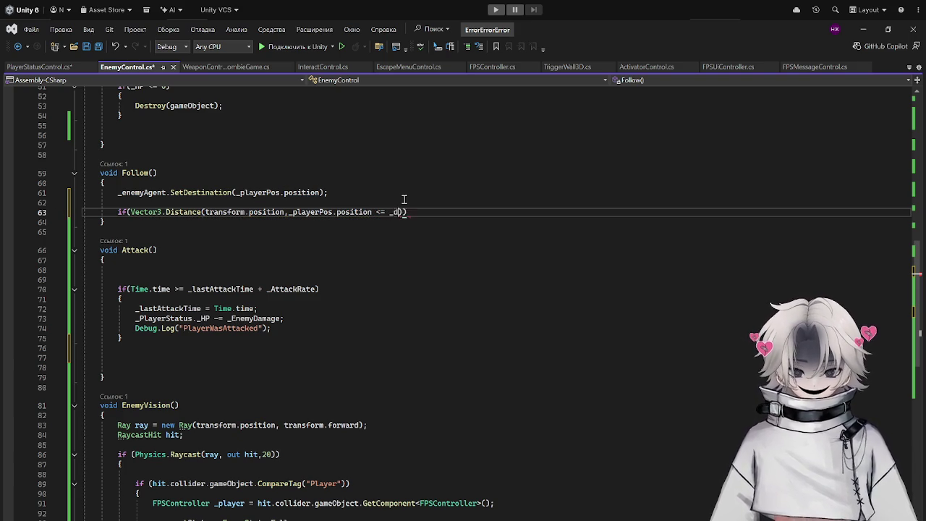
text(){)
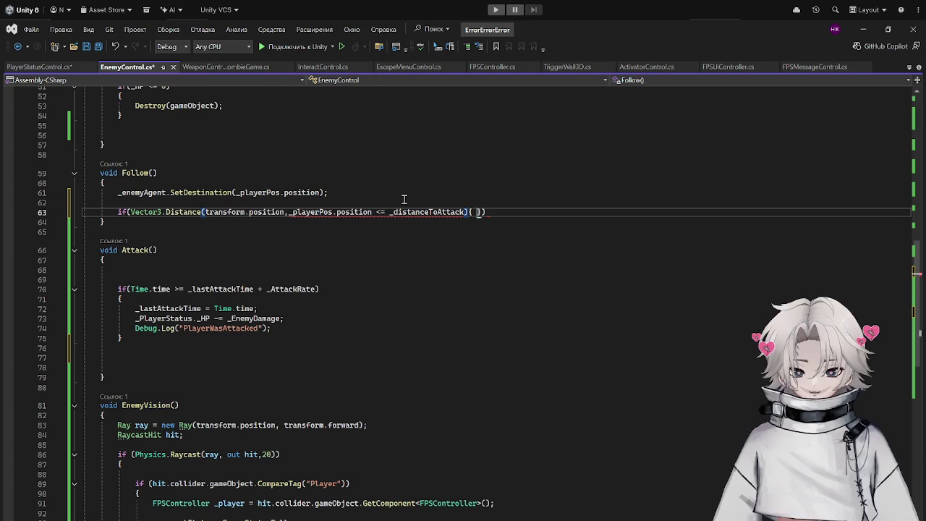
key(BackSpace)
key(BackSpace)
key(BackSpace)
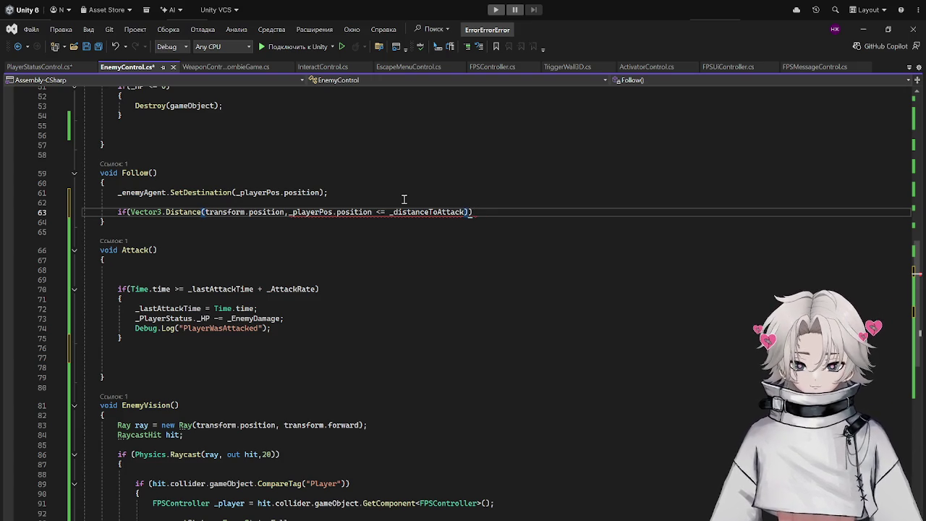
text({)
key(Return)
text(ttack();)
key(ctrl+s)
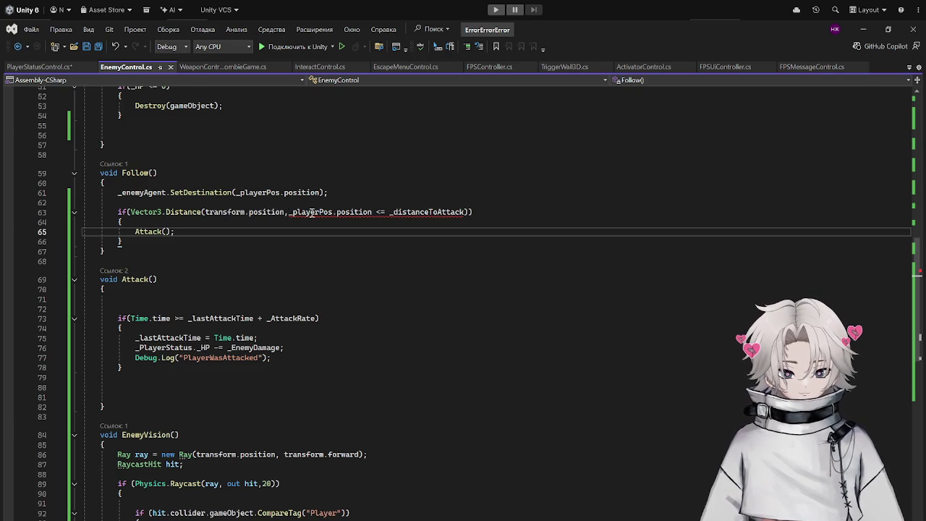
Add the missing closing parenthesis to Vector3.Distance before the <= comparison.
drag(371, 212, 465, 212)
key(Left)
text())
click(405, 232)
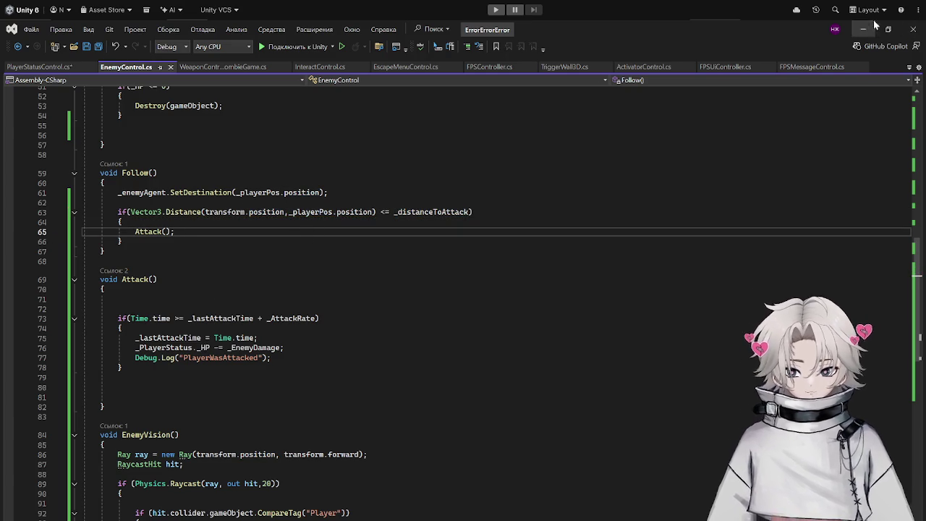
click(863, 29)
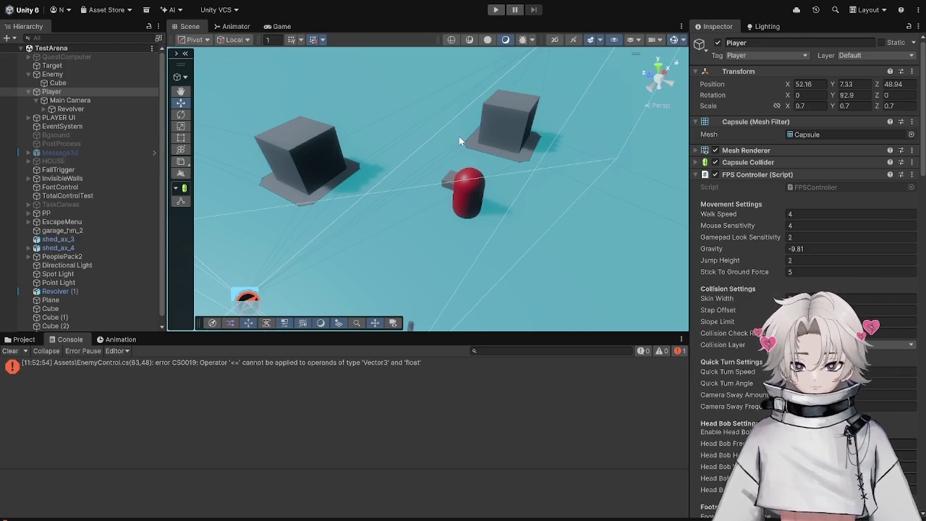
Play-test the enemy attack by walking the player toward and away from it.
click(497, 10)
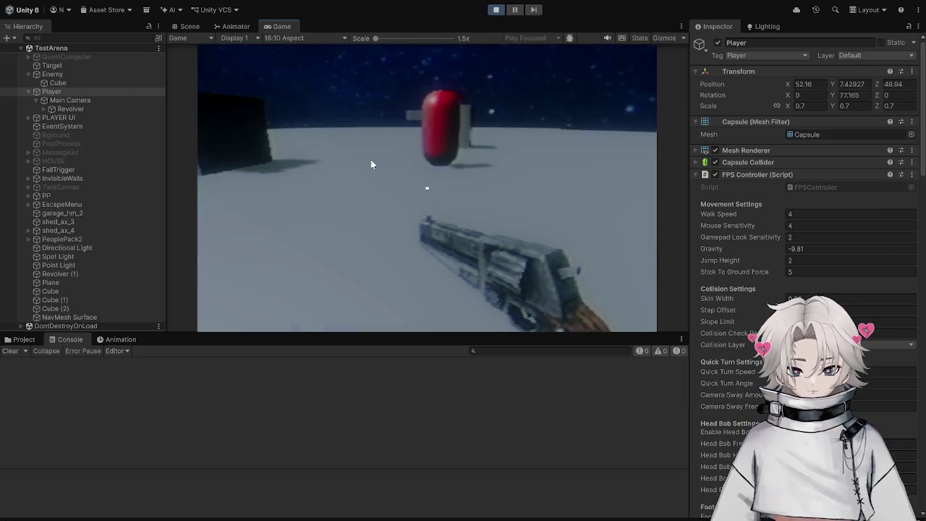
key(w)
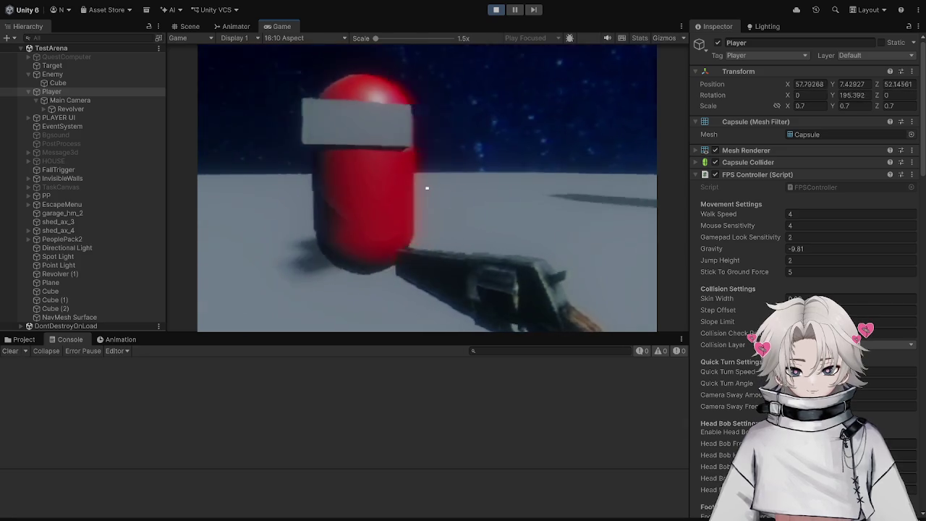
key(s)
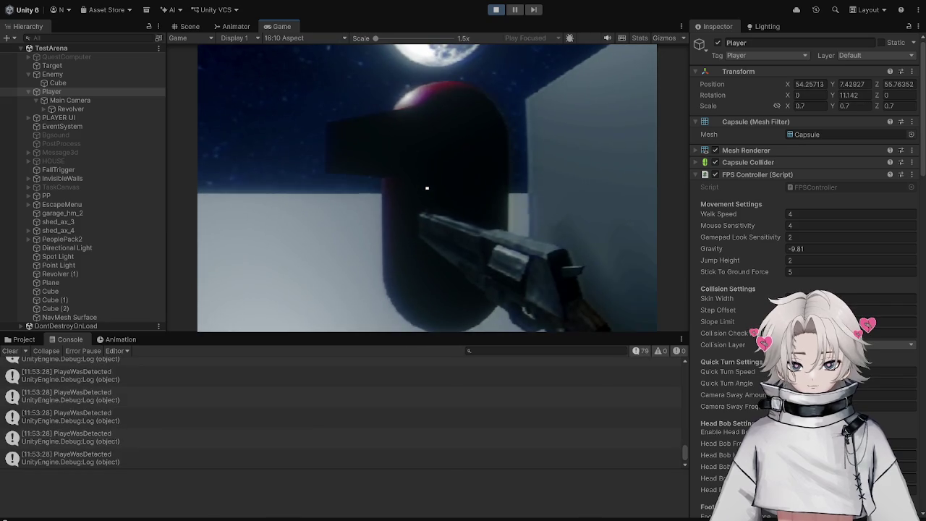
Stop Play mode and return to the empty line 80 in Attack().
key(Escape)
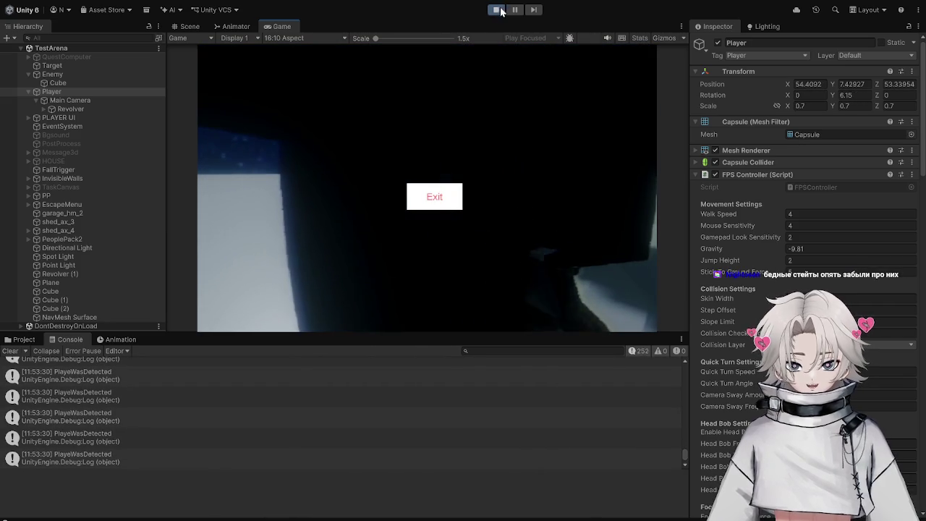
key(ctrl+p)
key(alt+Tab)
click(171, 387)
text(_ag.)
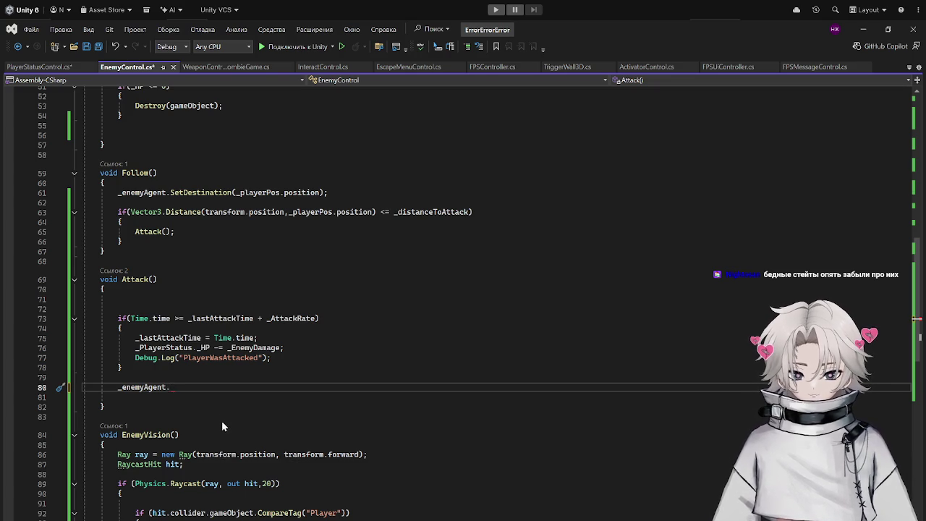
drag(170, 387, 101, 386)
text(_g)
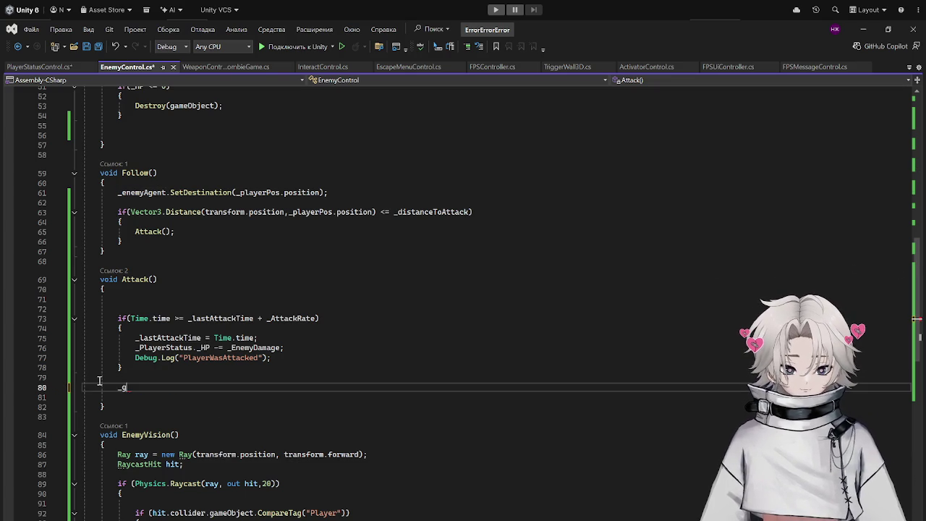
key(BackSpace)
key(BackSpace)
text(gameObject.lok)
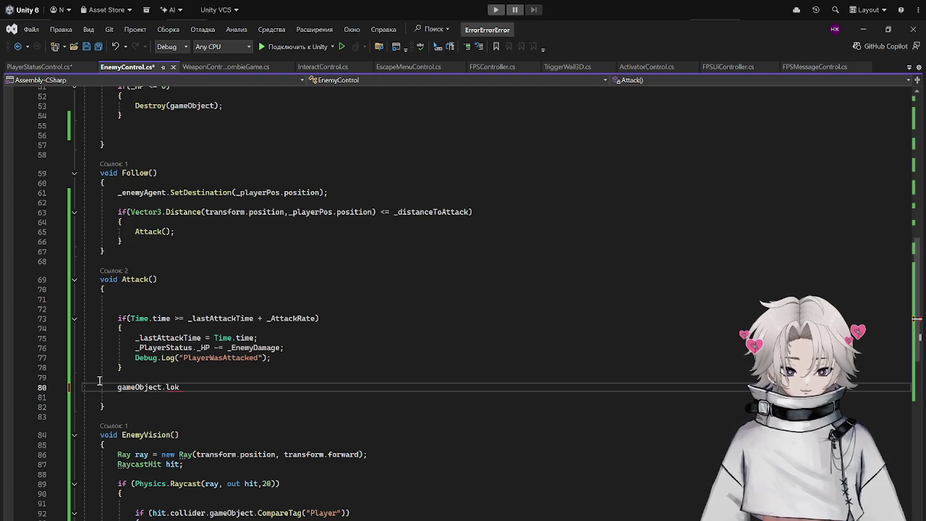
key(BackSpace)
key(BackSpace)
key(BackSpace)
text(Lookat)
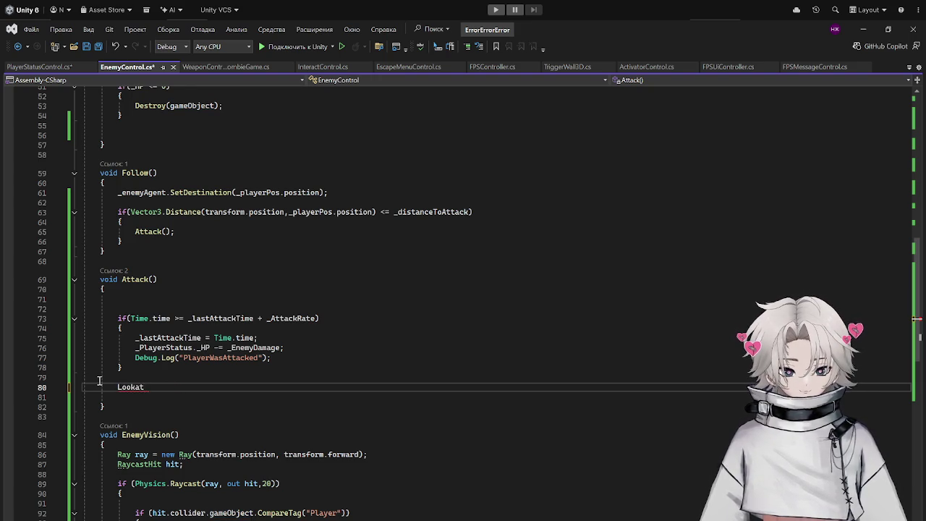
key(BackSpace)
key(BackSpace)
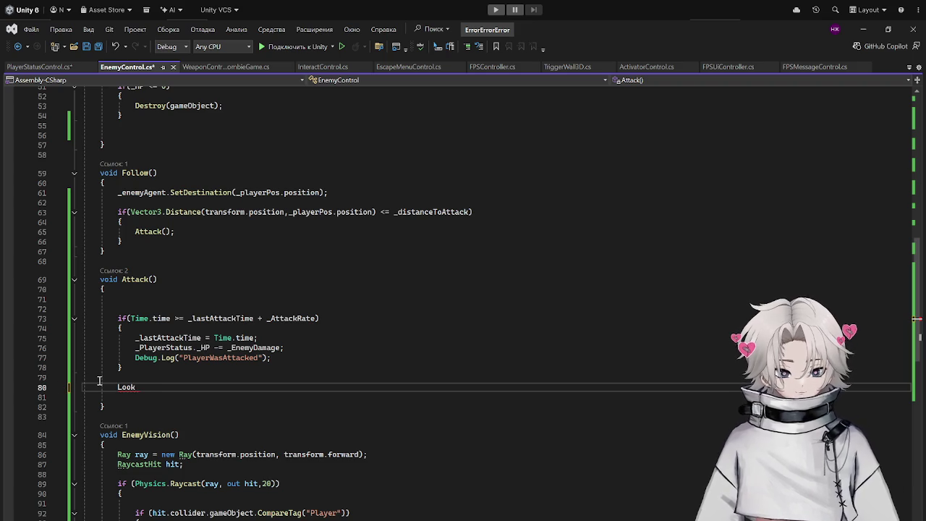
key(BackSpace)
key(BackSpace)
key(BackSpace)
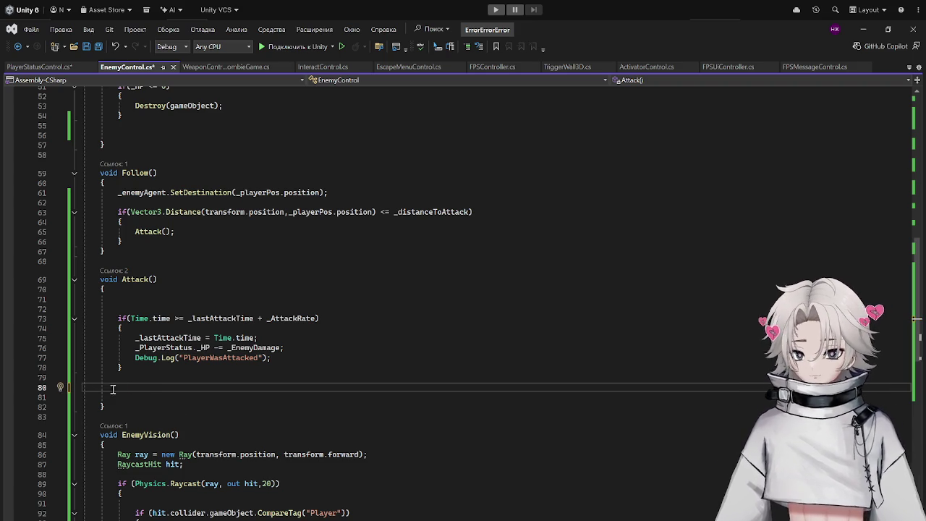
key(ctrl+s)
scroll(170, 311, up, 4)
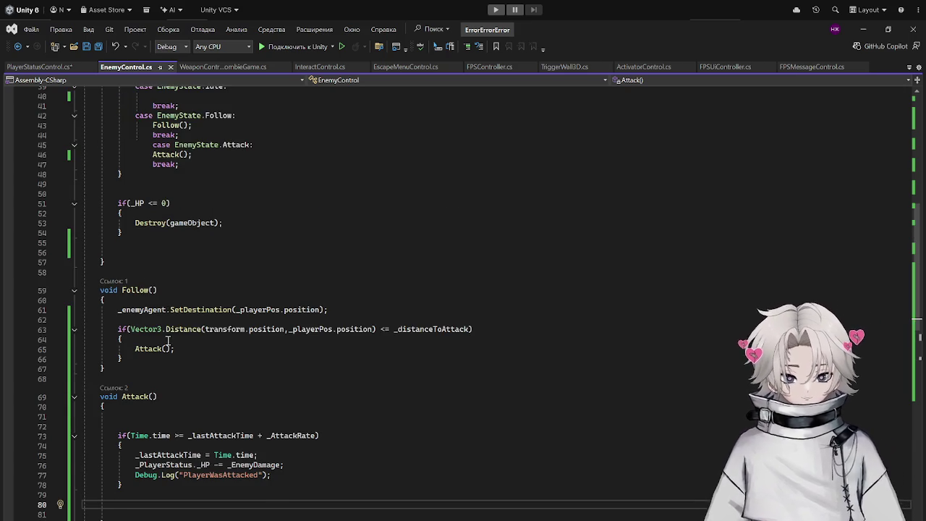
In Follow(), replace the Attack() call with _currentState = EnemyState.Attack; and save.
scroll(168, 340, up, 1)
drag(174, 378, 105, 381)
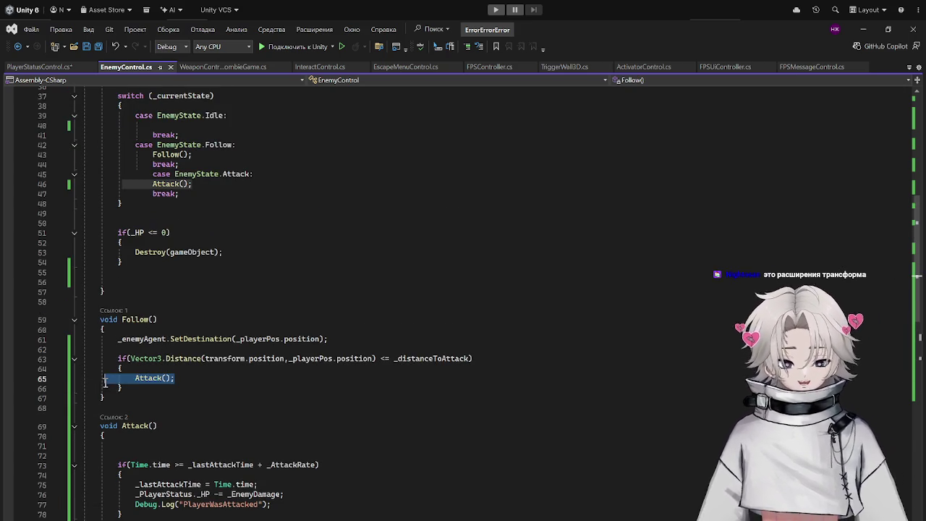
key(BackSpace)
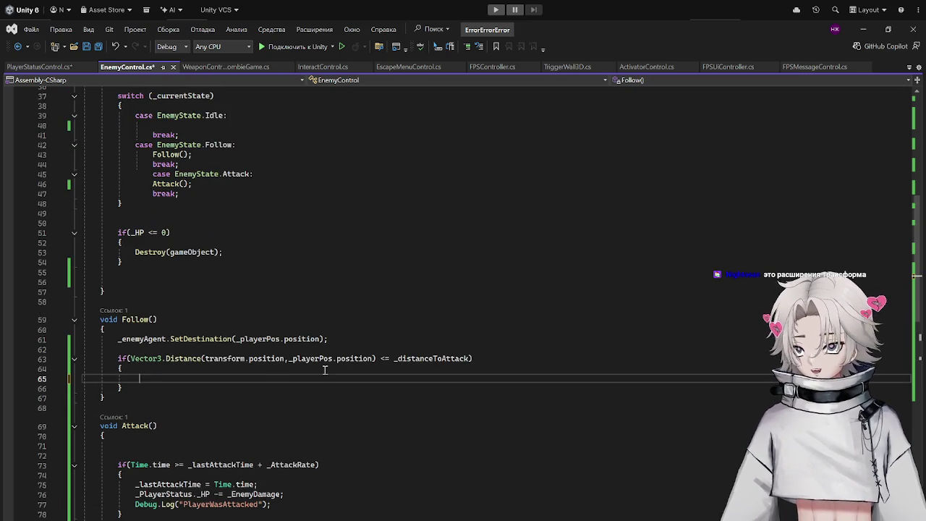
scroll(308, 369, up, 5)
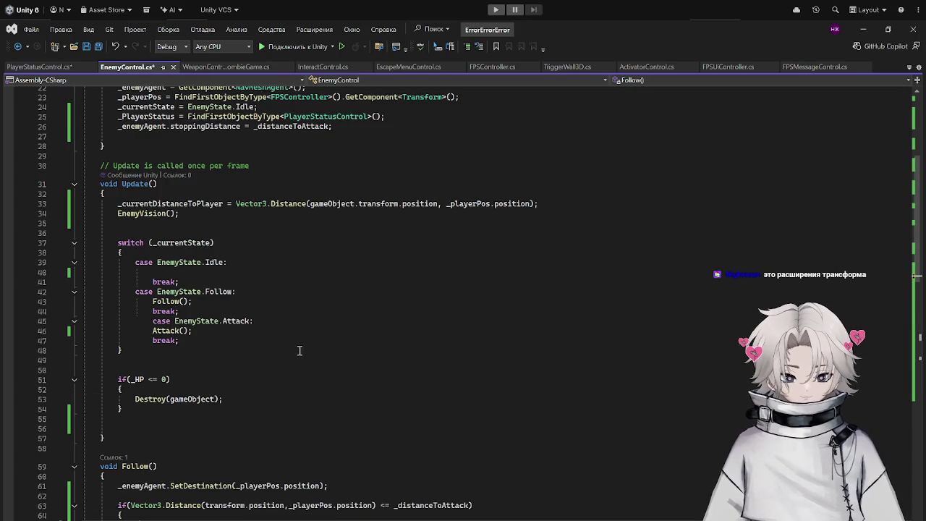
scroll(347, 350, down, 3)
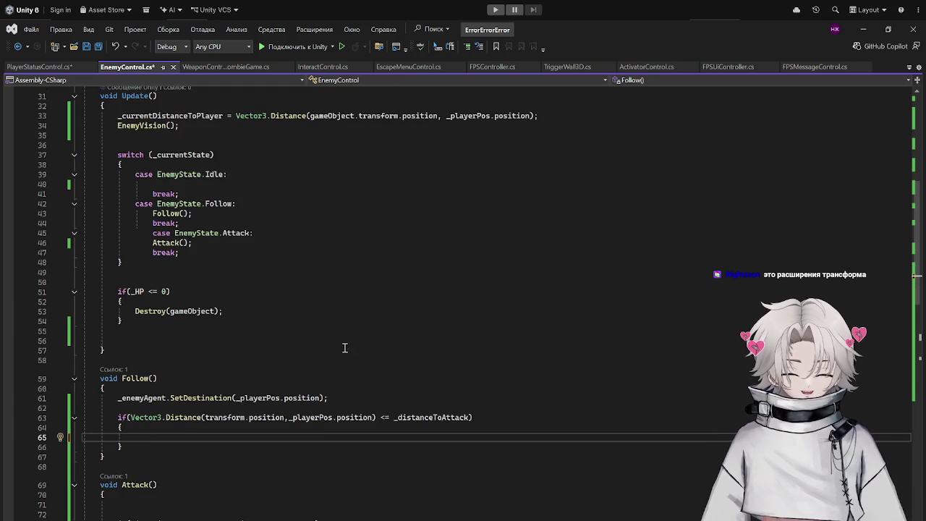
text(_currentState = EnemyState.Attack()
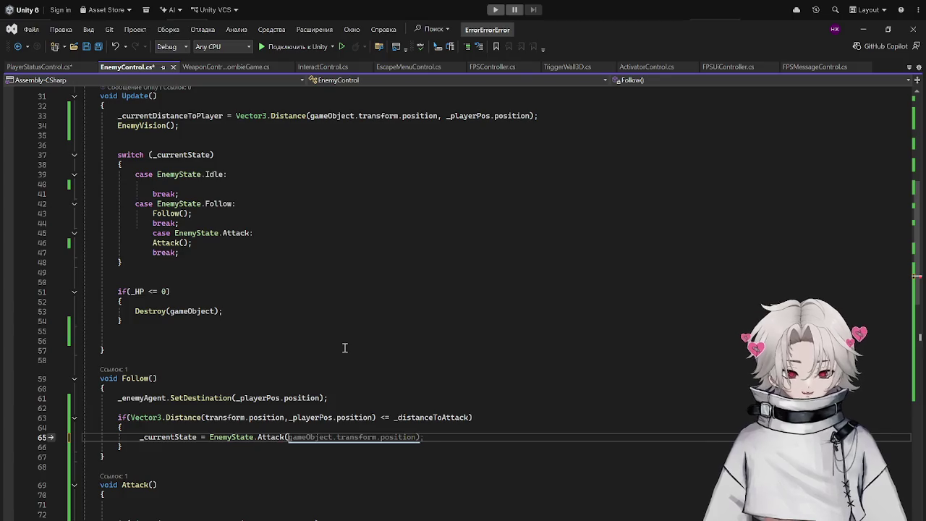
text();)
key(BackSpace)
key(BackSpace)
key(BackSpace)
text(k)
key(BackSpace)
key(BackSpace)
key(BackSpace)
text(ttack;)
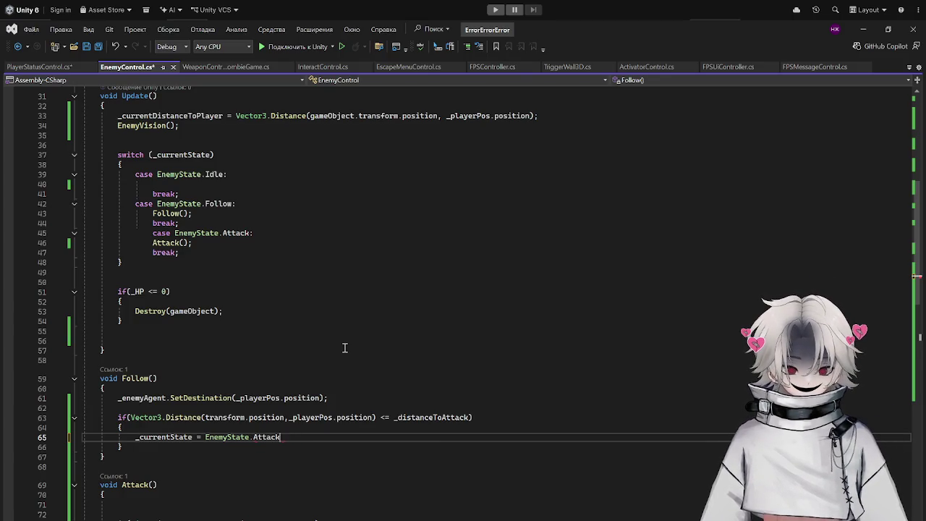
key(ctrl+s)
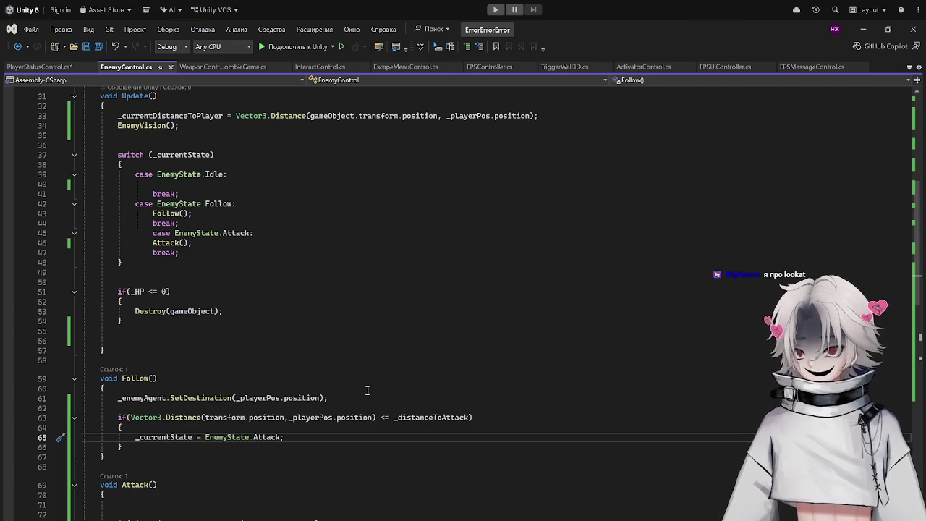
Add gameObject.transform.LookAt(_playerPos); at the start of Attack()'s cooldown block and save.
scroll(368, 390, down, 4)
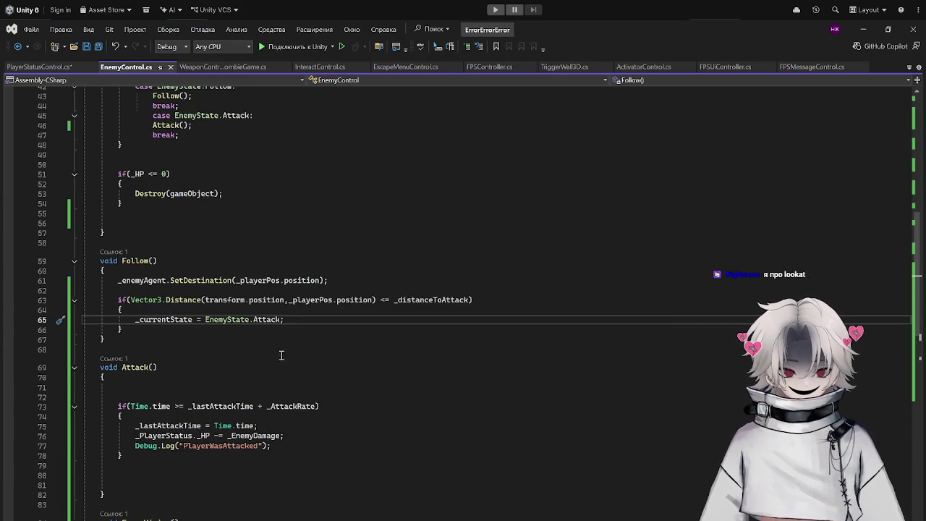
click(258, 425)
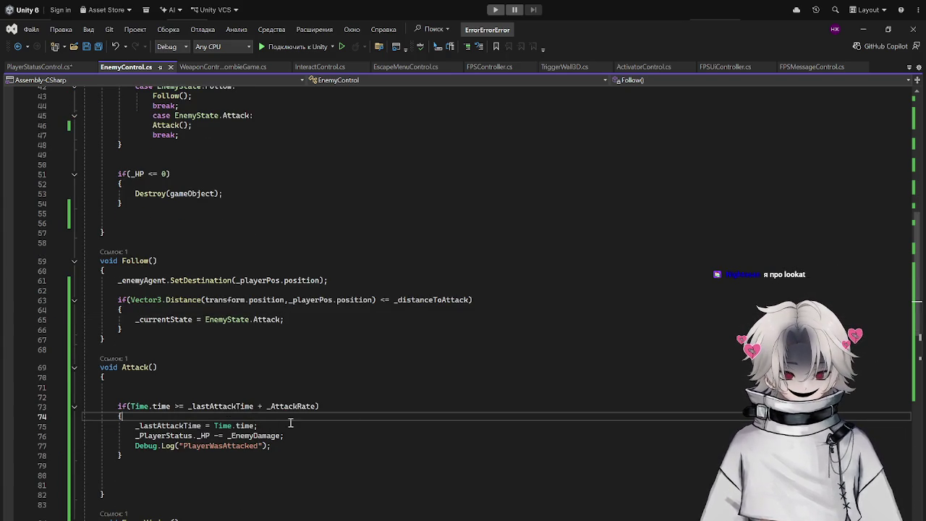
click(213, 463)
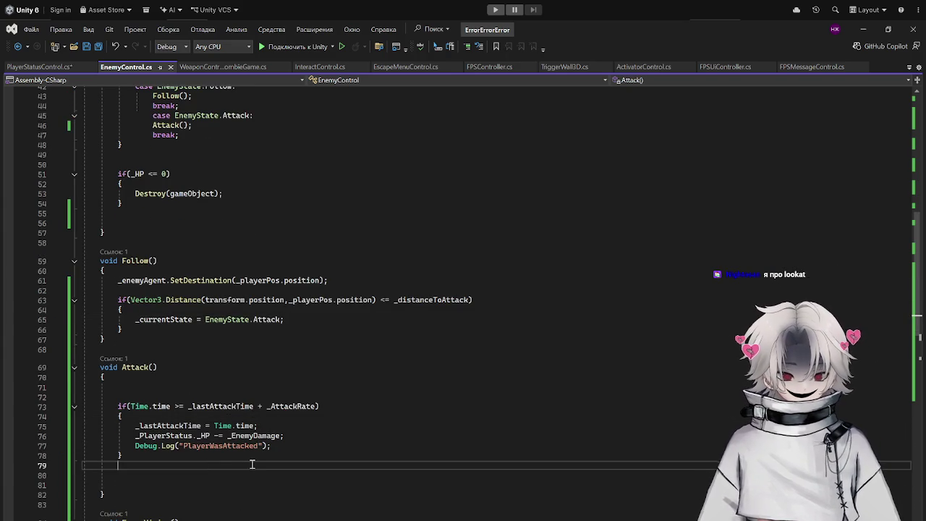
click(239, 408)
click(216, 417)
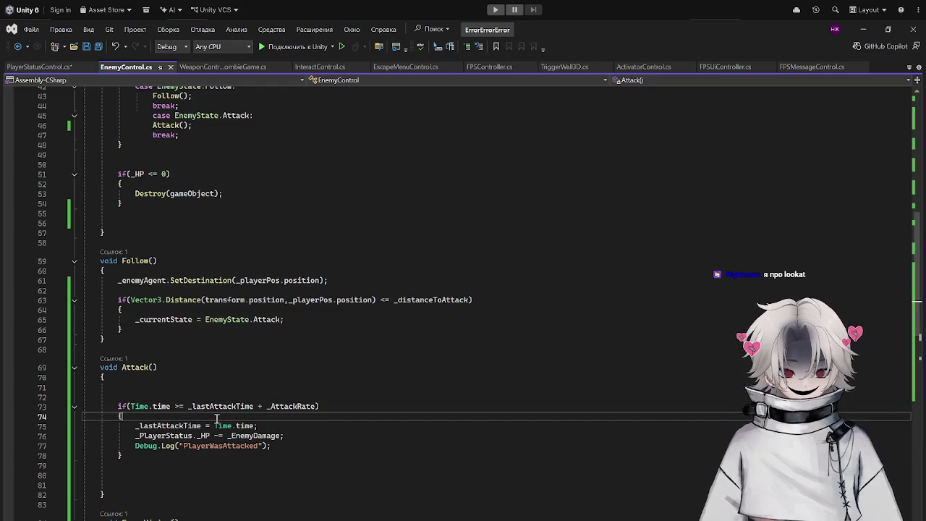
key(Return)
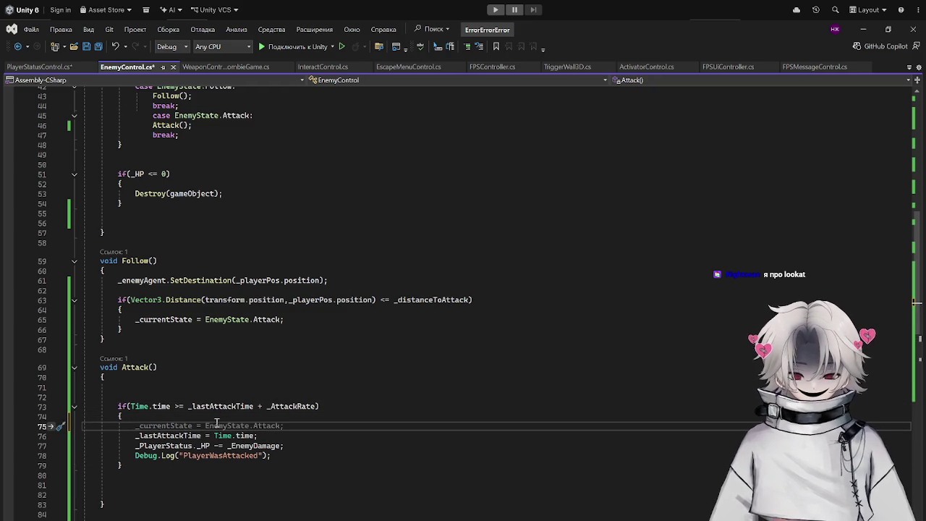
text(gameObject.t)
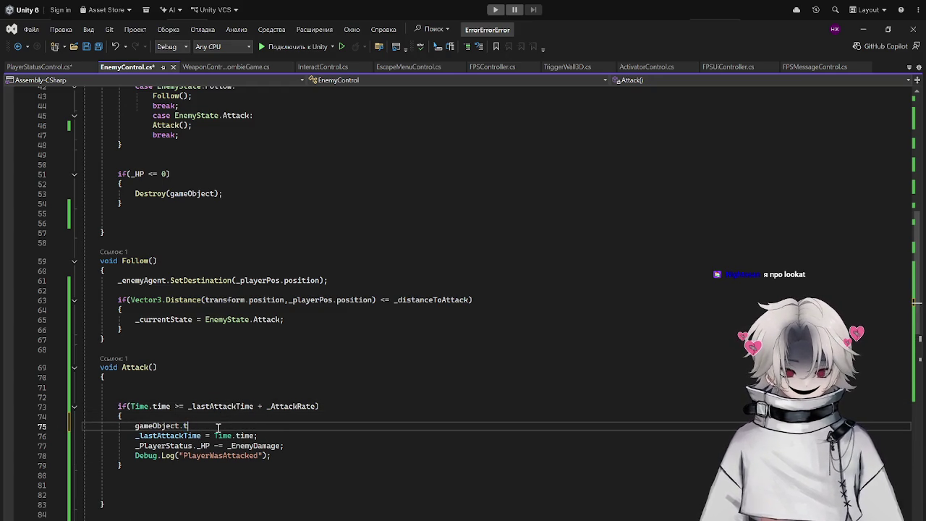
text(ransform.l)
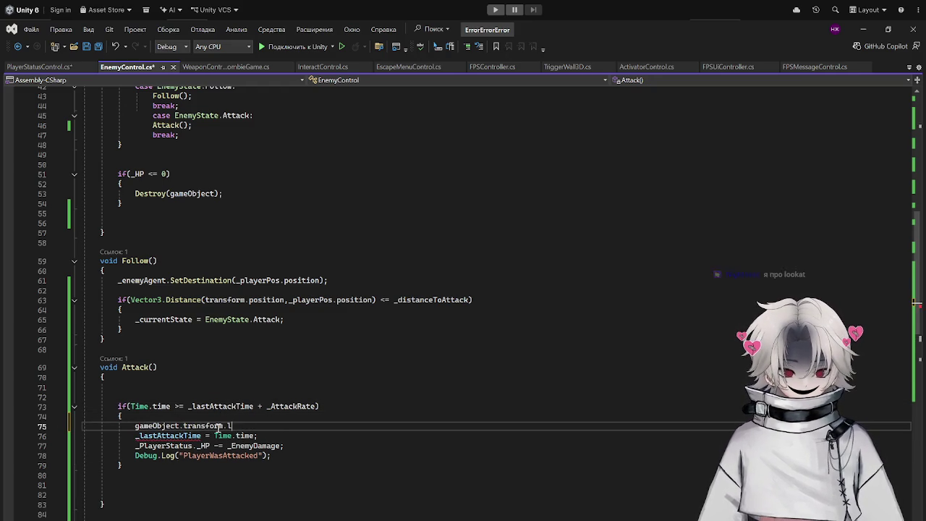
text(oo)
key(Tab)
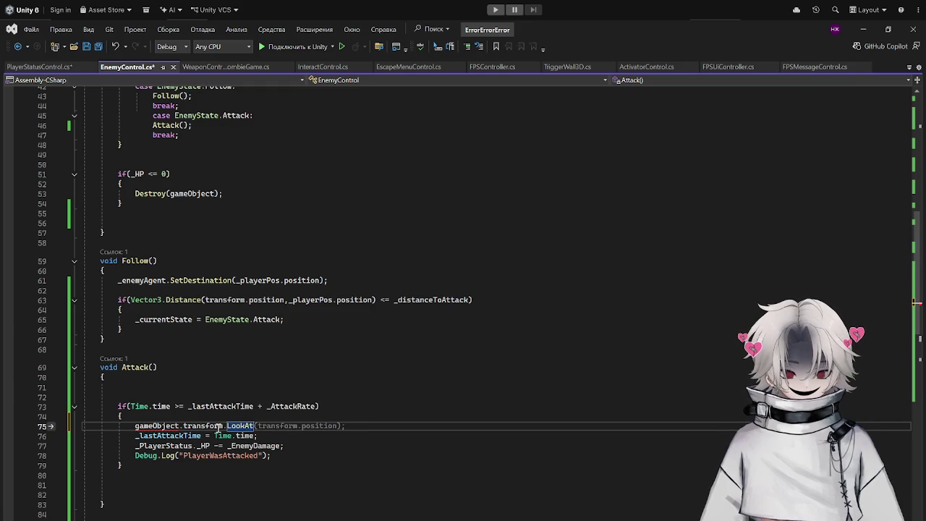
text(_p)
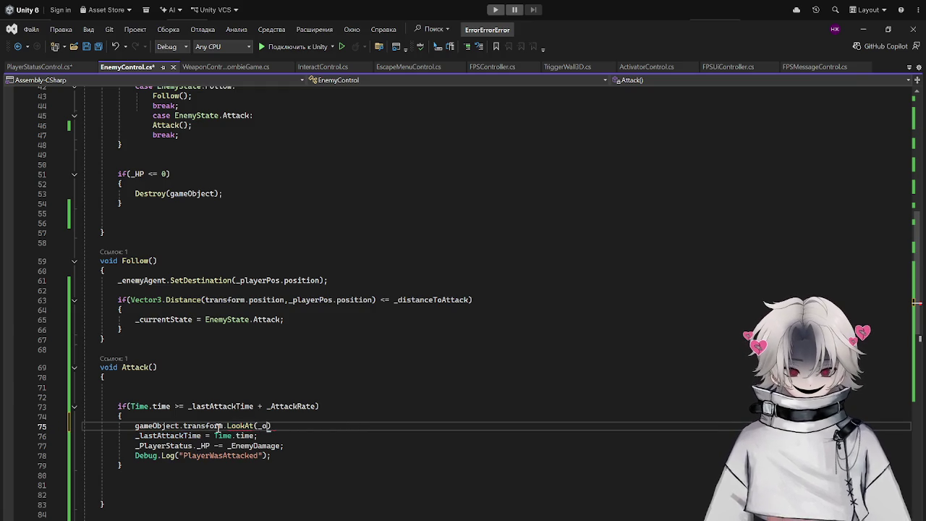
text(layerPos)
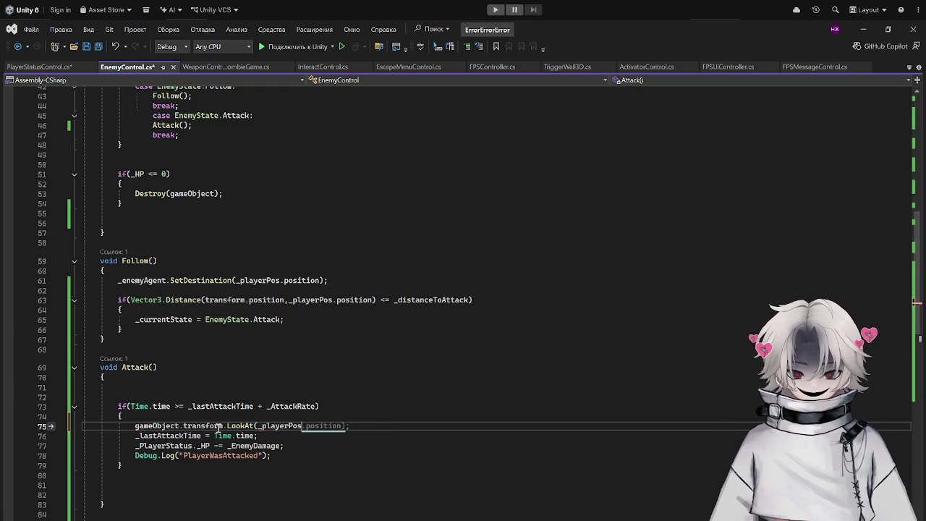
text())
key(ctrl+s)
text(;)
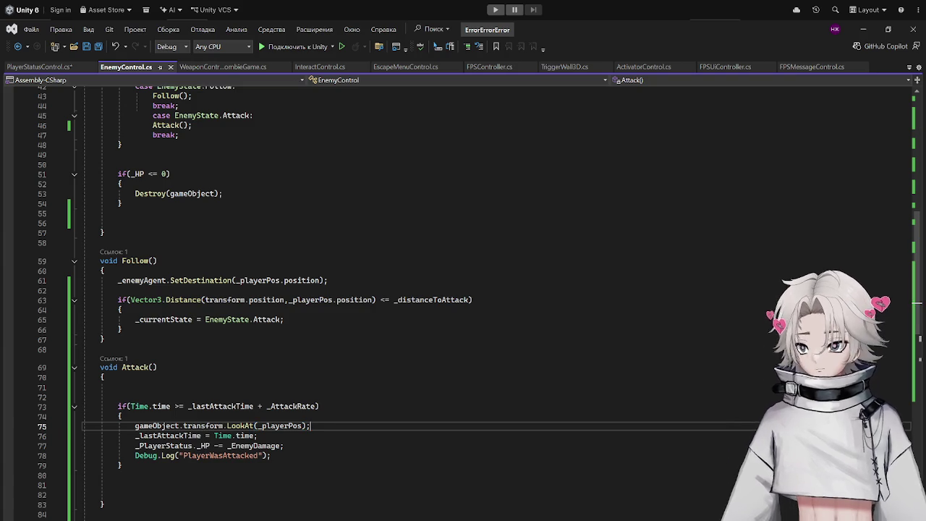
click(857, 31)
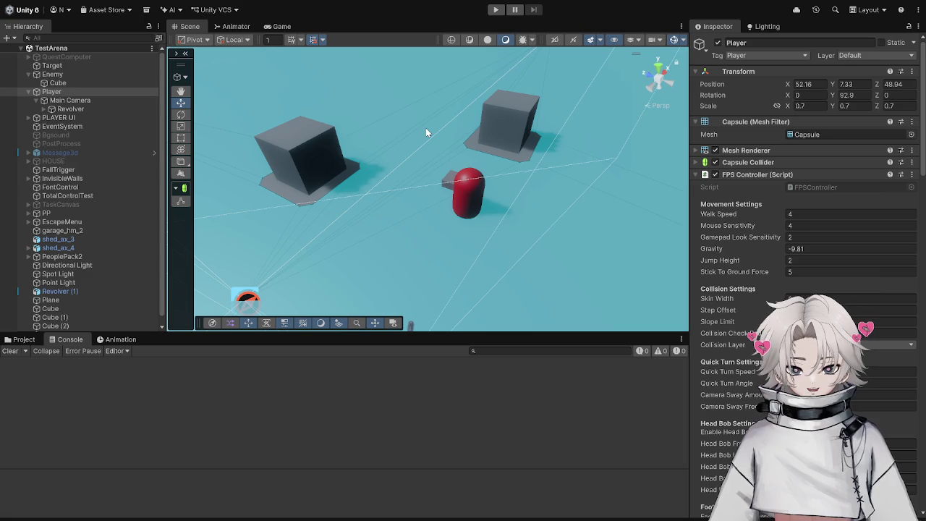
Play-test the red enemy chasing and attacking, moving the player around it with W, A, S, D.
click(497, 11)
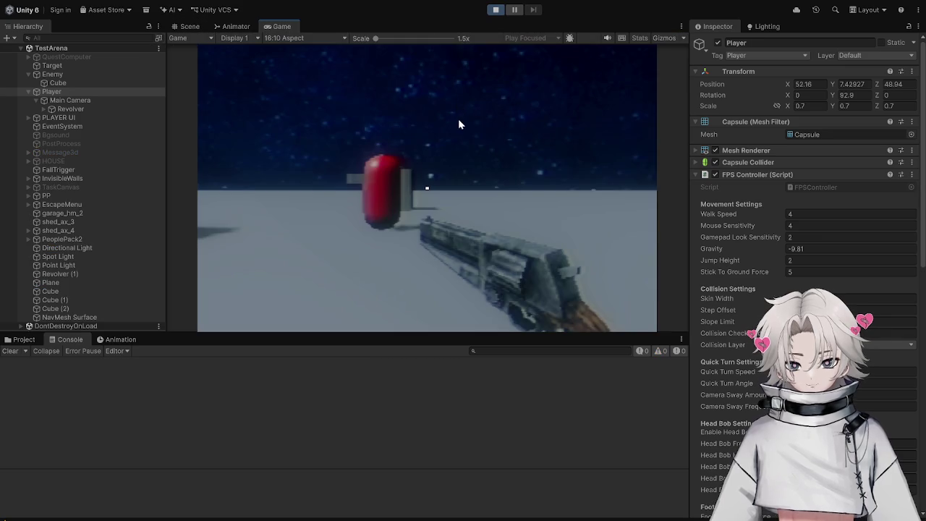
click(459, 124)
key(w)
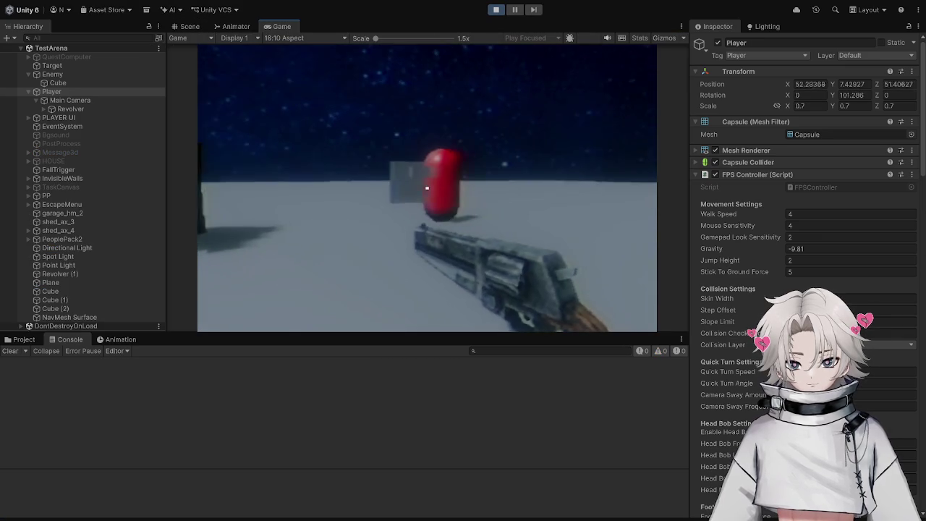
key(s)
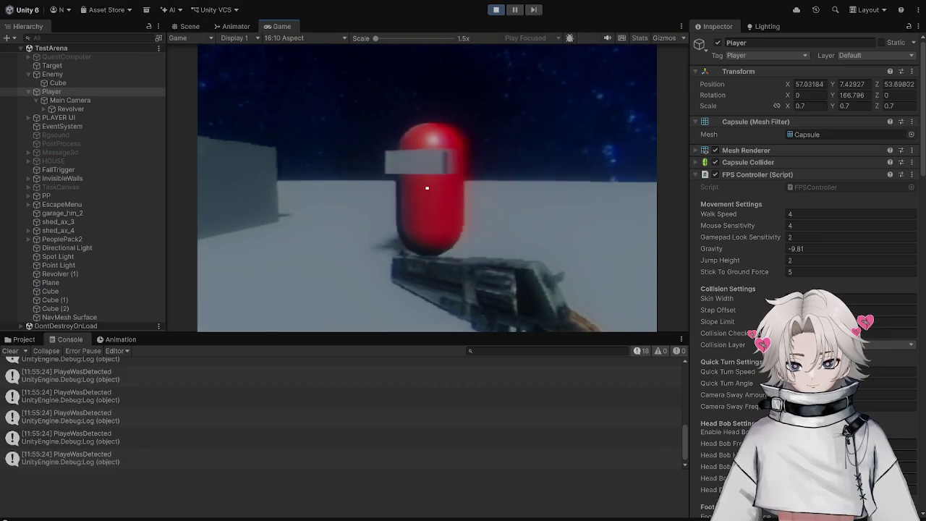
key(s)
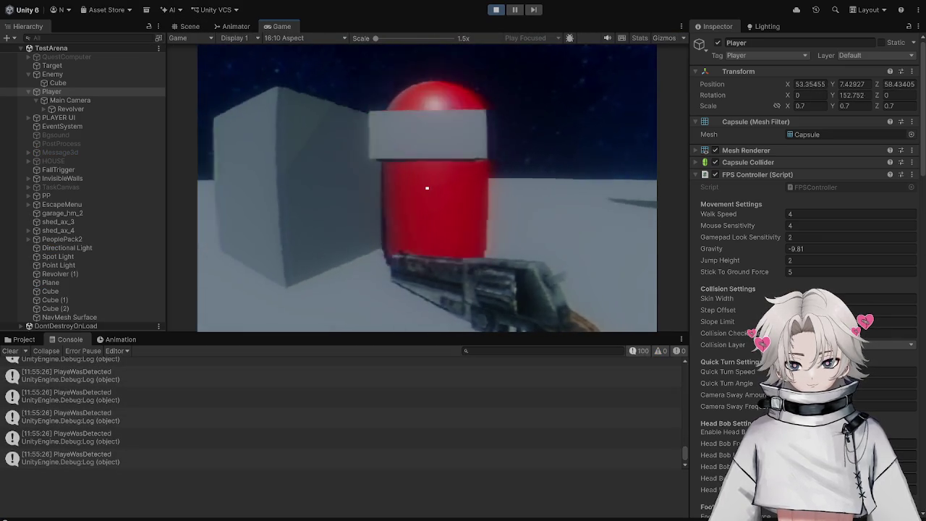
key(d)
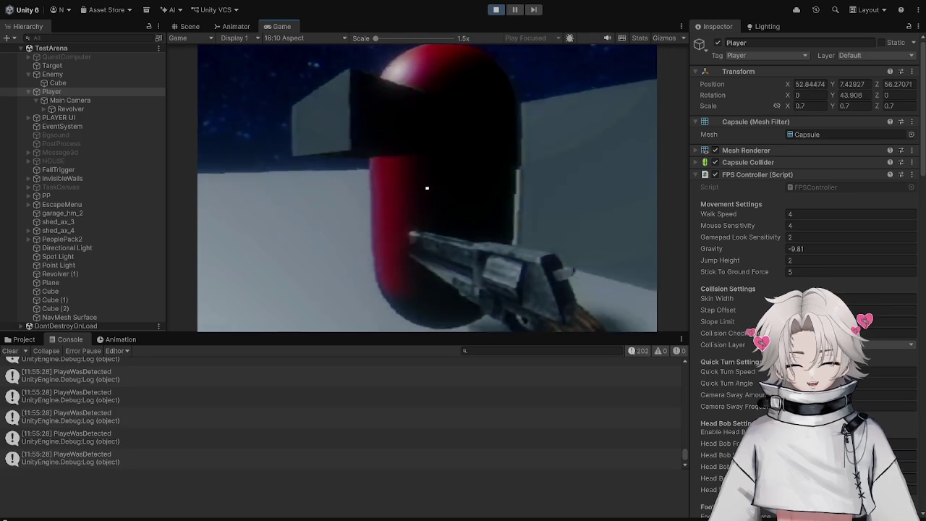
key(a)
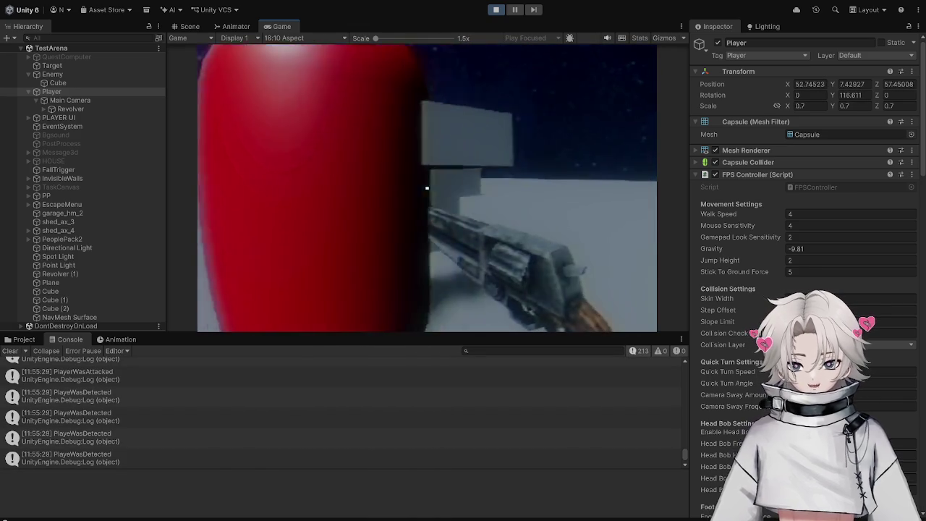
key(s)
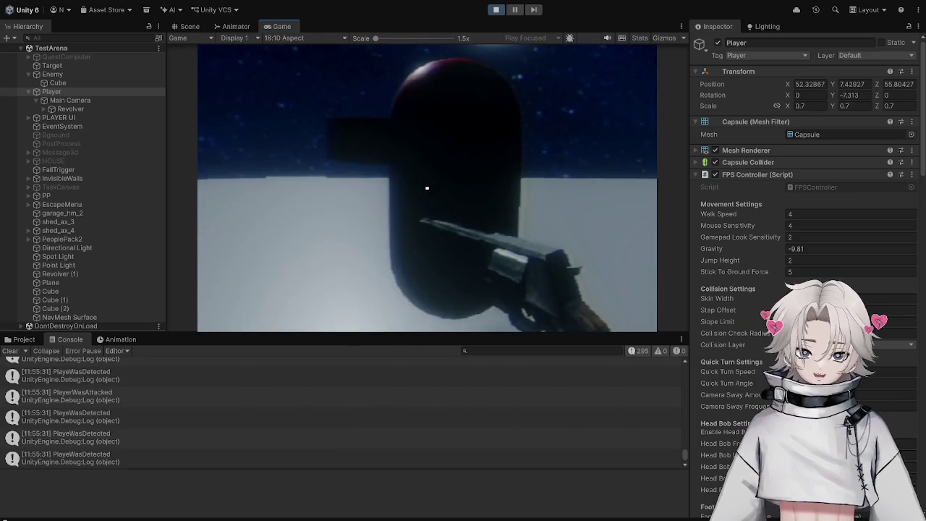
key(s)
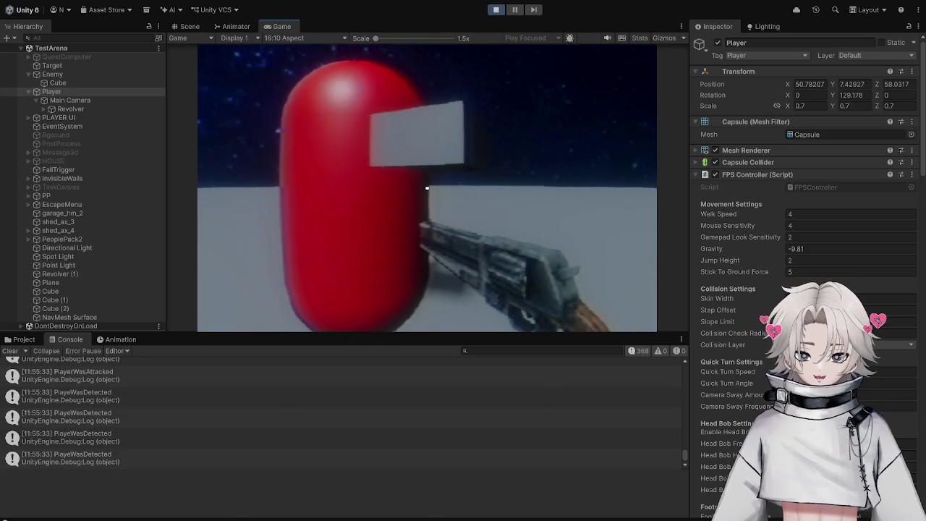
key(s)
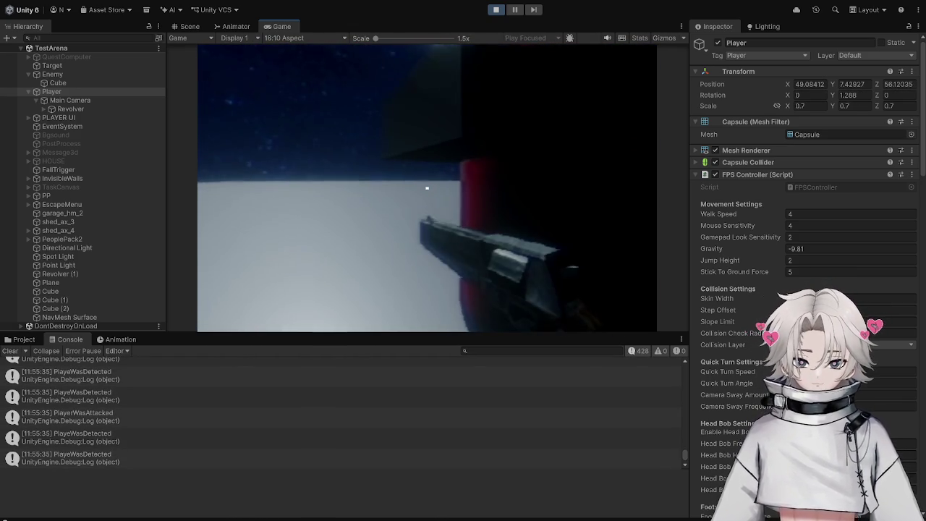
key(s)
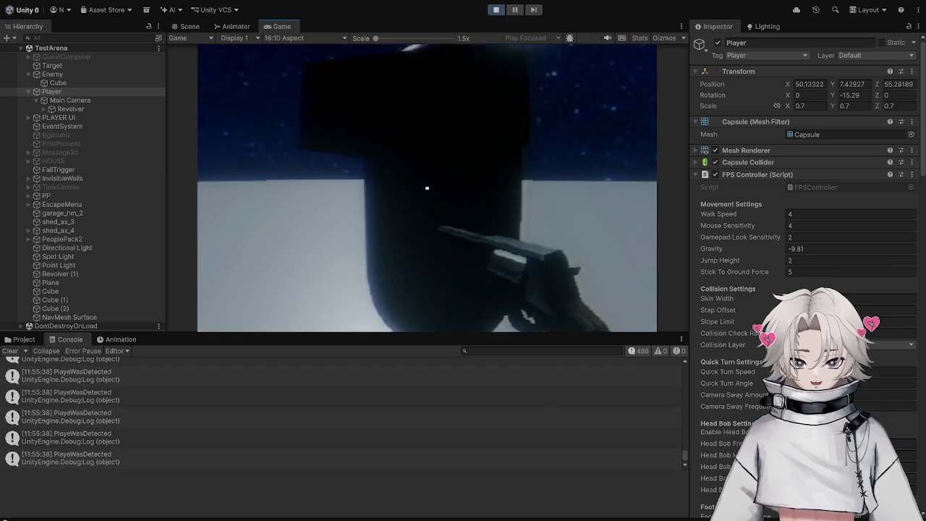
Open the in-game exit menu and return to Attack() in EnemyControl.cs.
key(Escape)
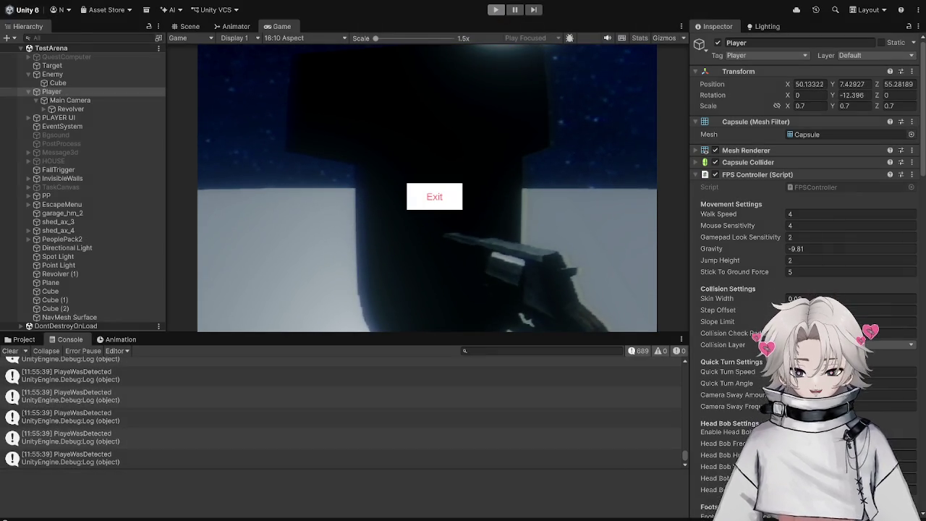
key(alt+Tab)
scroll(305, 386, down, 2)
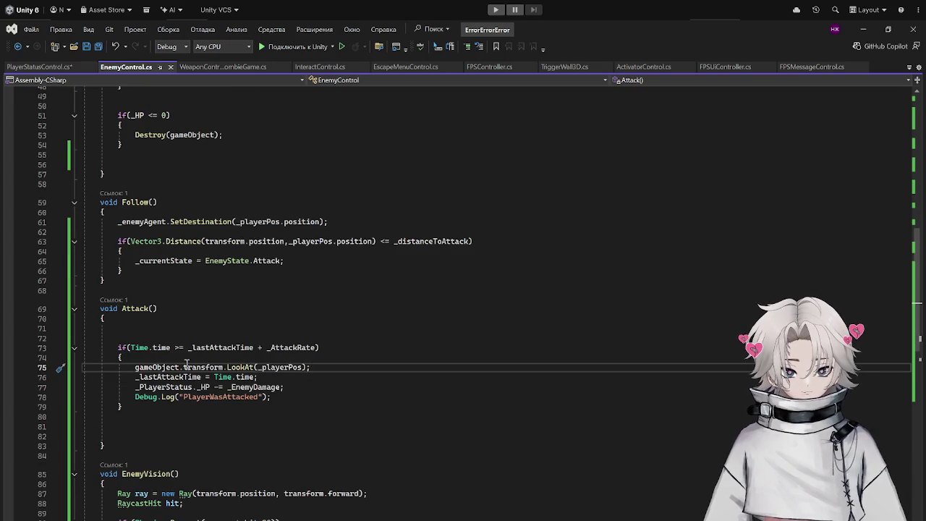
Move the LookAt(_playerPos) line out of the cooldown block to the top of Attack().
drag(134, 367, 311, 367)
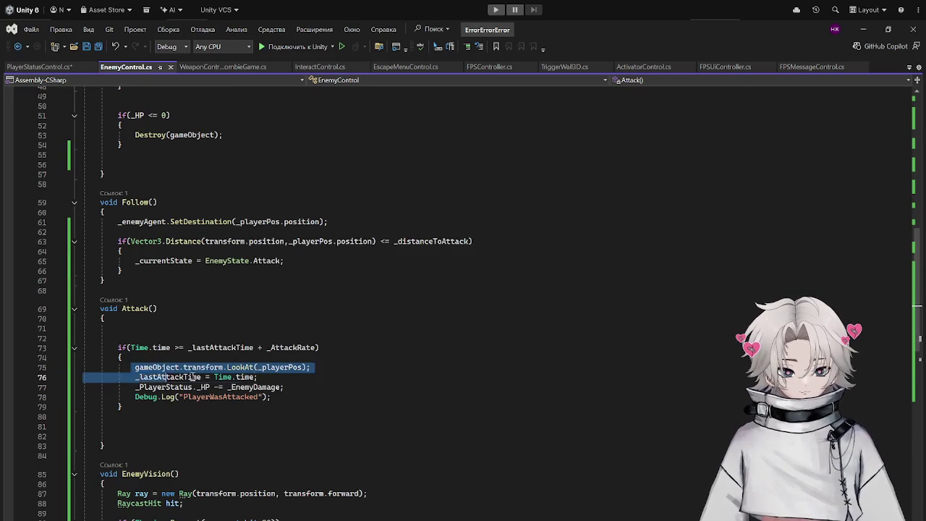
key(ctrl+x)
click(197, 329)
key(ctrl+v)
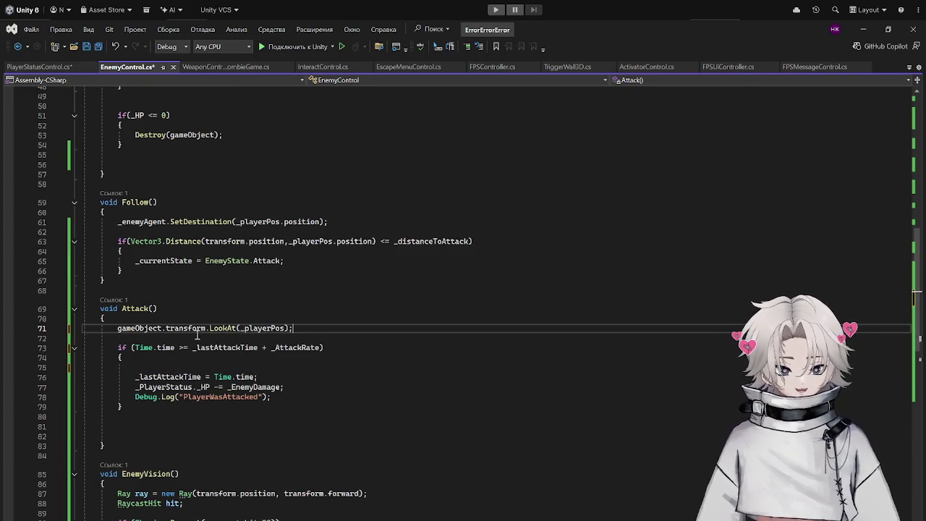
click(861, 29)
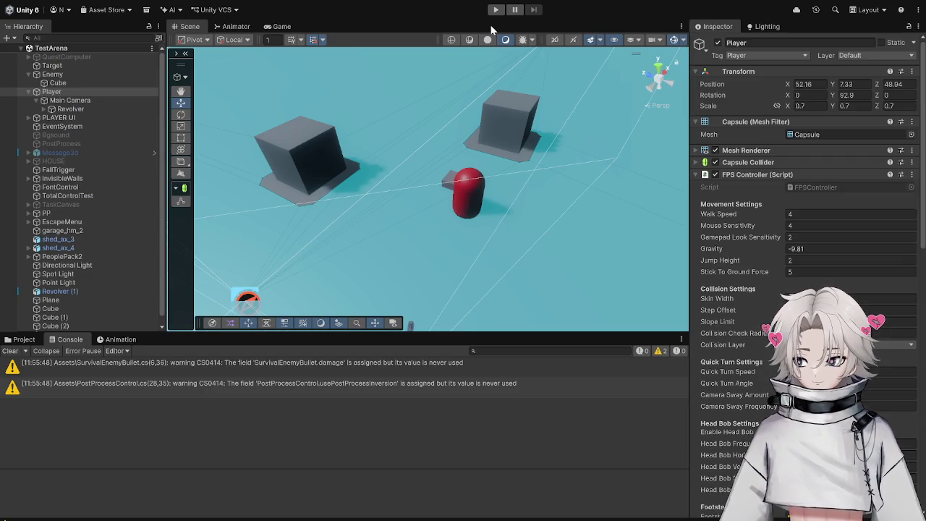
Play-test the moved LookAt, walking and circling the player around the red enemy.
click(496, 9)
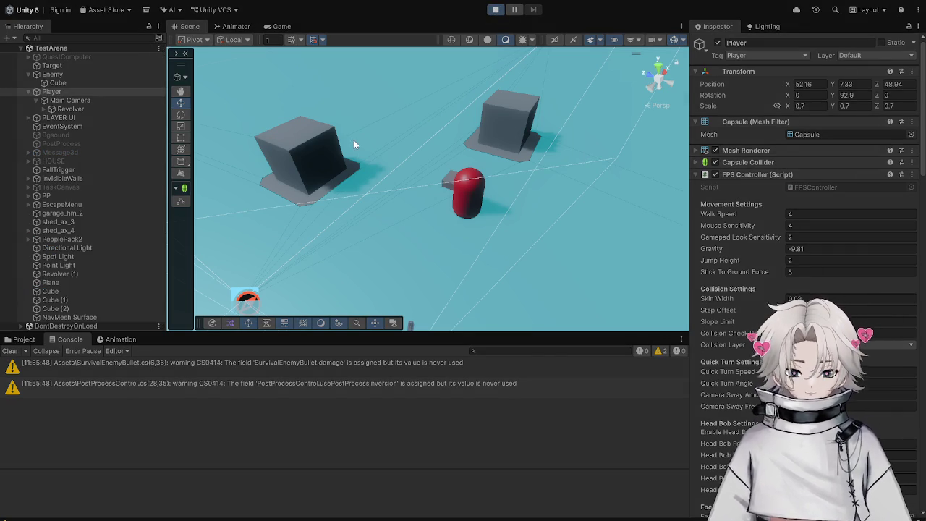
key(w)
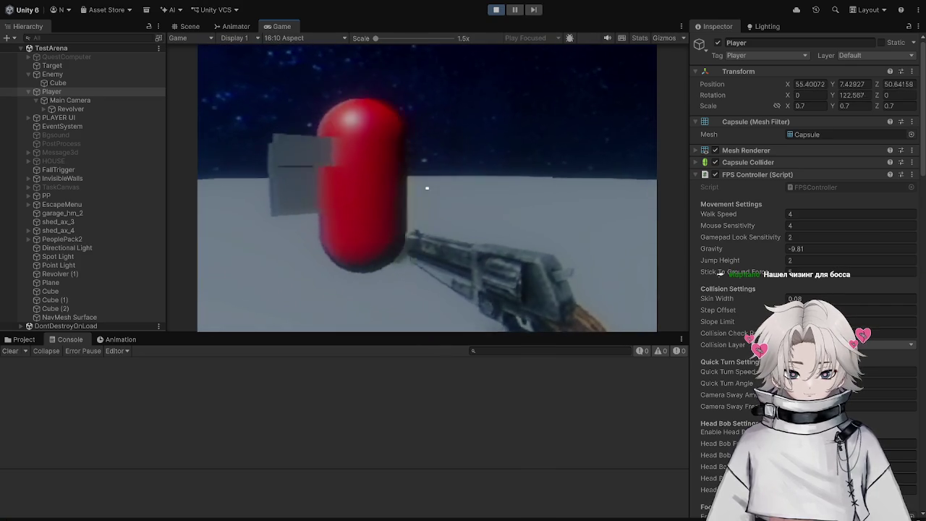
key(s)
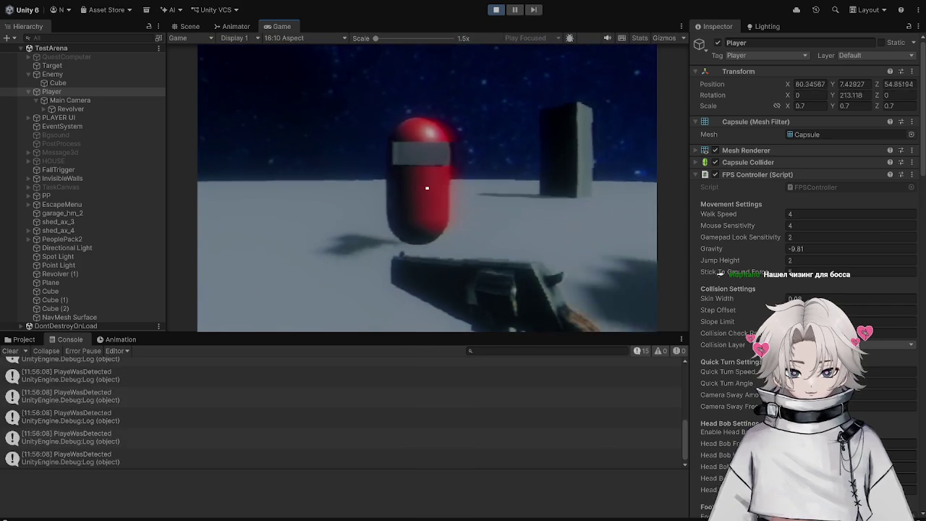
key(w)
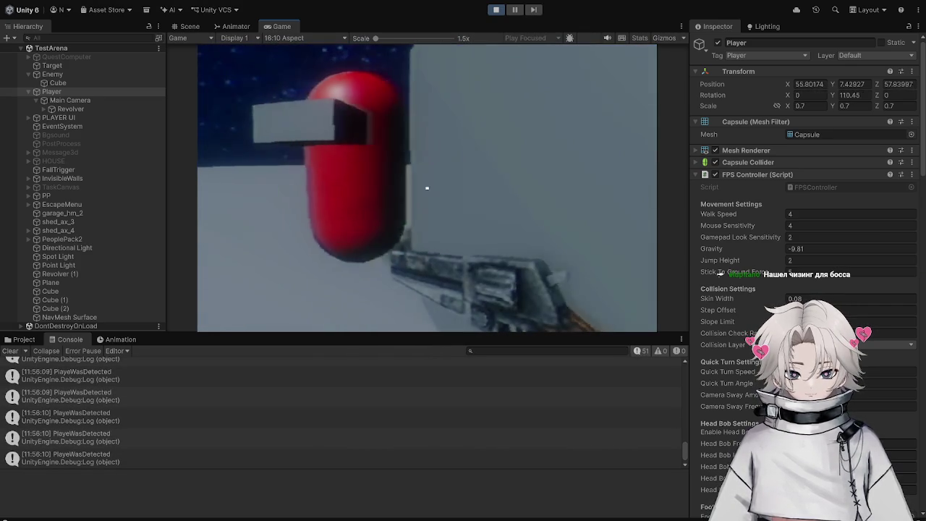
key(a)
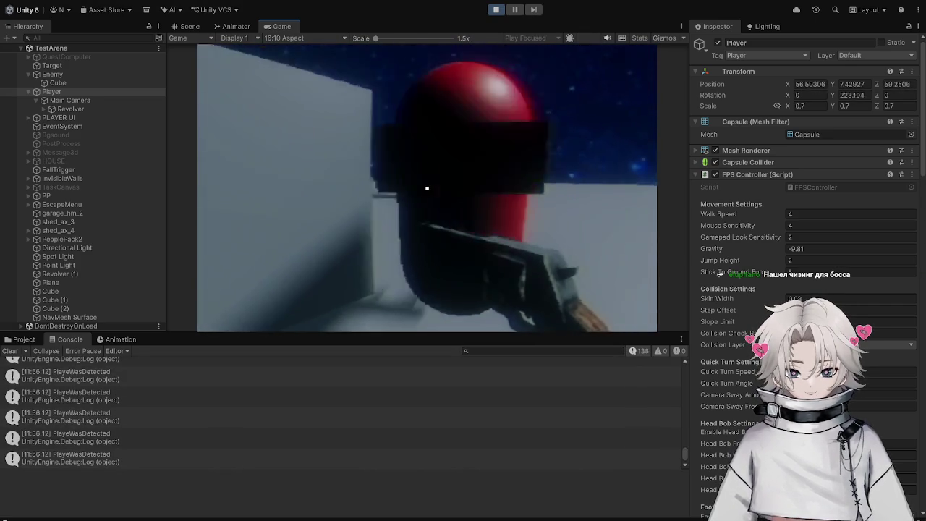
key(d)
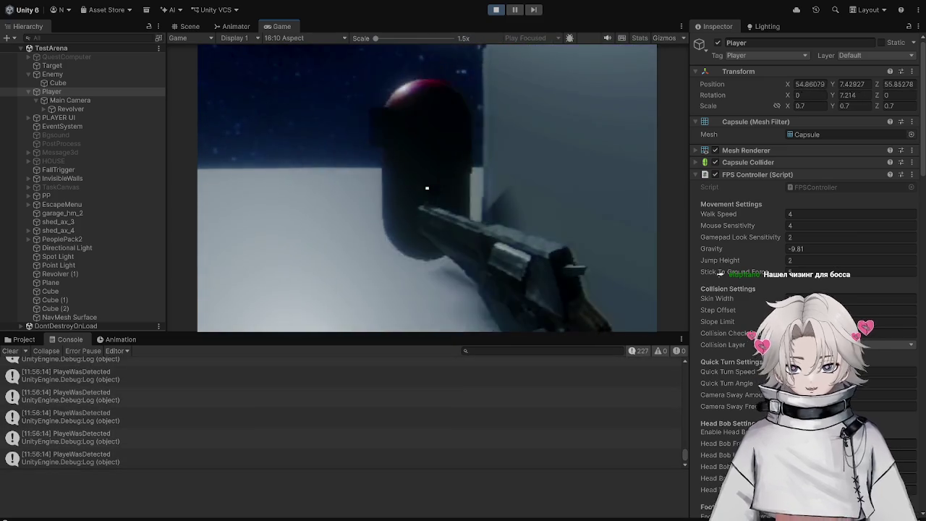
Stop the game and return to EnemyControl.cs in Visual Studio.
key(Escape)
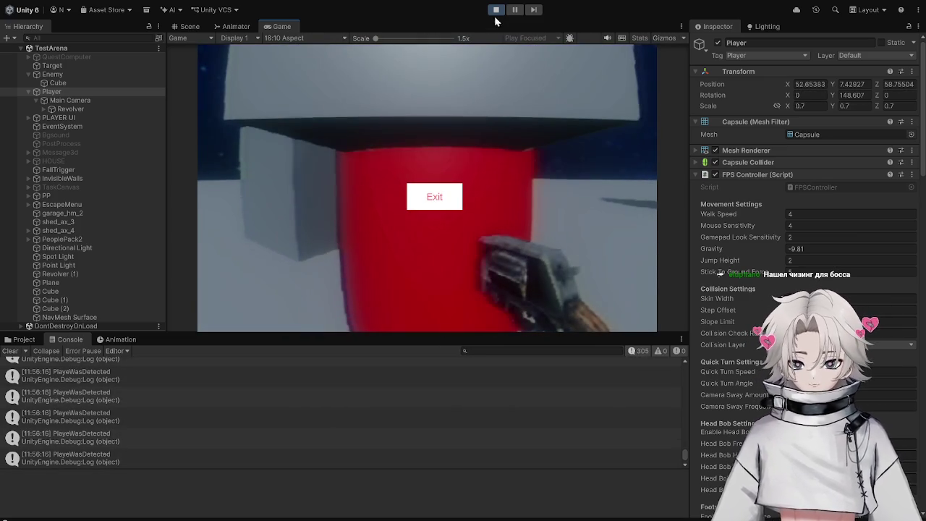
click(496, 9)
key(alt+Tab)
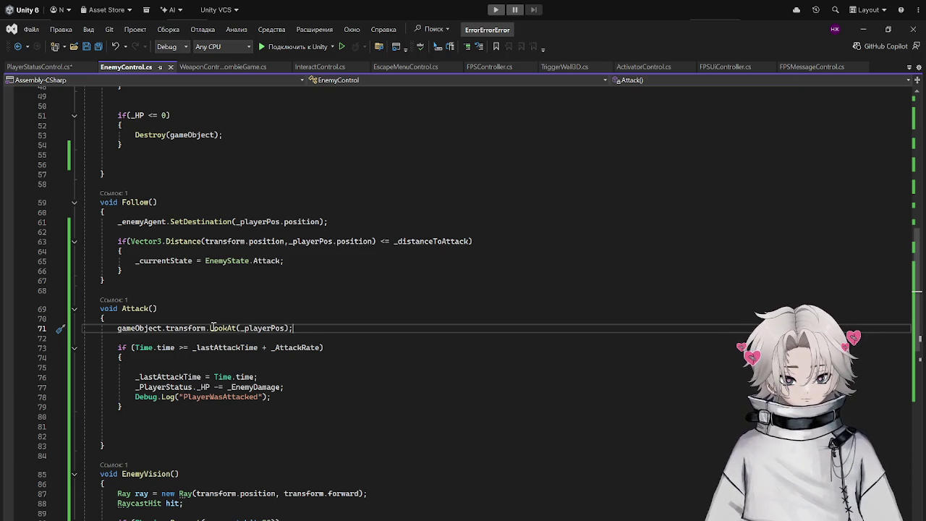
Try a Vector argument after _playerPos in LookAt, delete it again, and save EnemyControl.cs.
click(287, 328)
text(.)
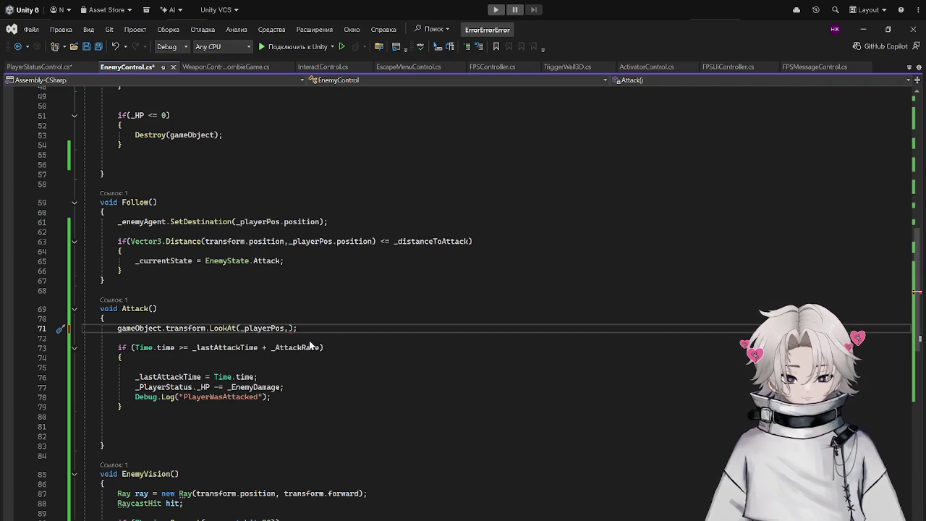
text(Vec)
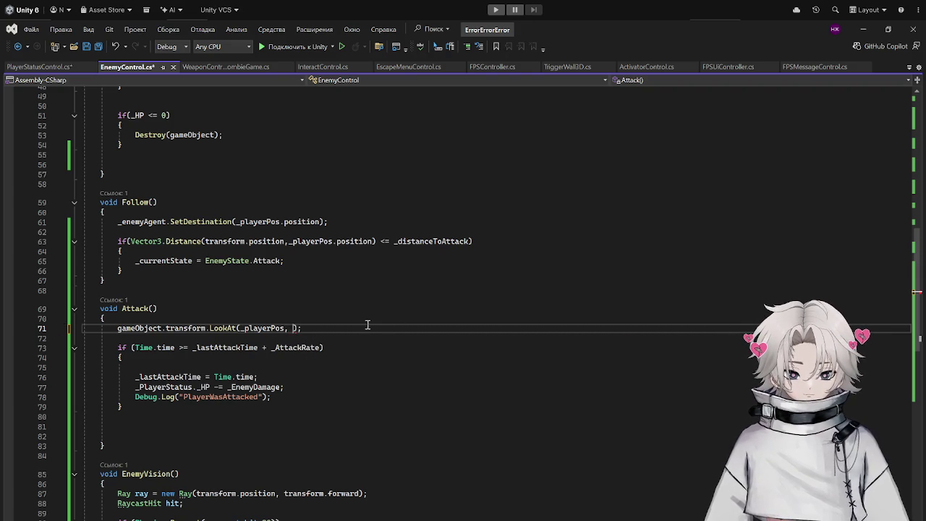
text(to)
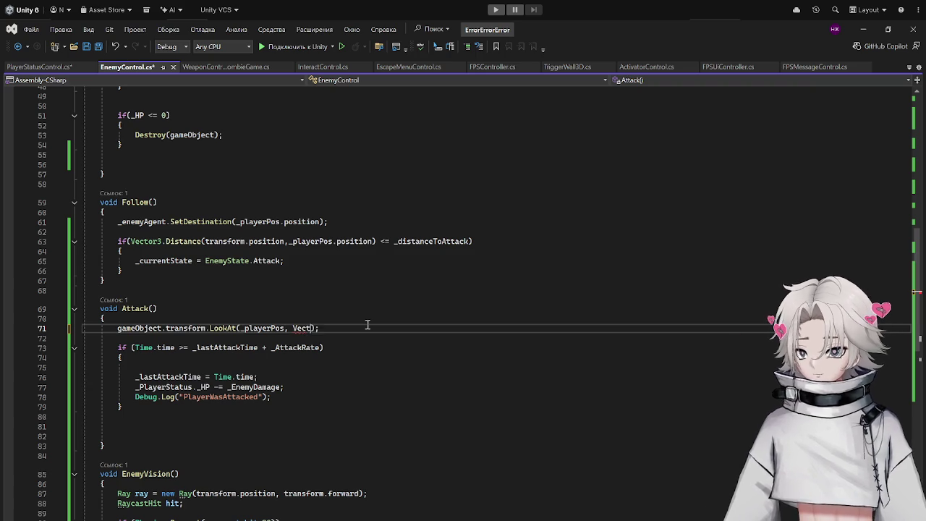
key(BackSpace)
key(BackSpace)
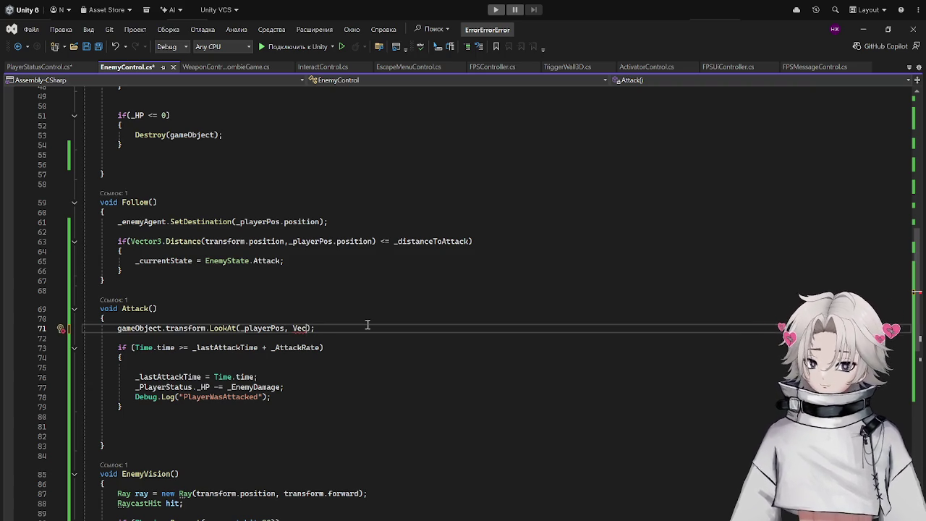
key(BackSpace)
key(BackSpace)
key(BackSpace)
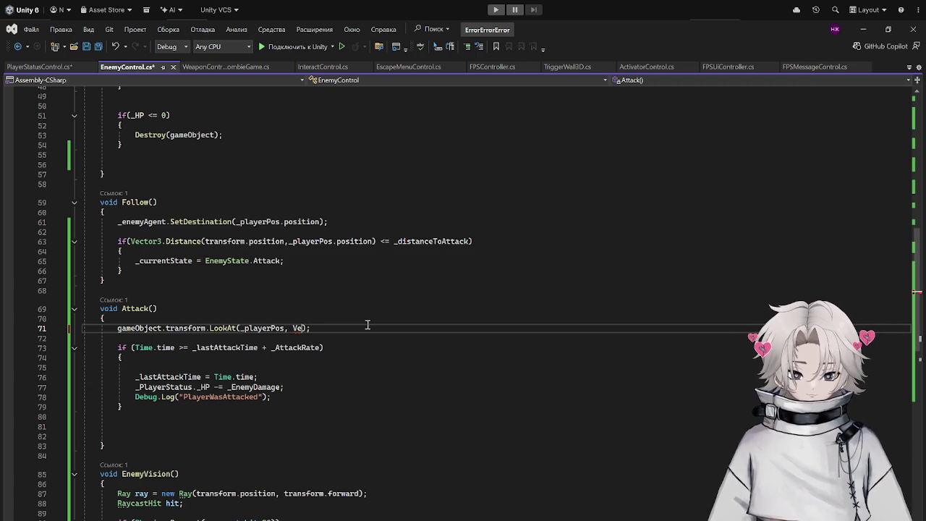
key(ctrl+s)
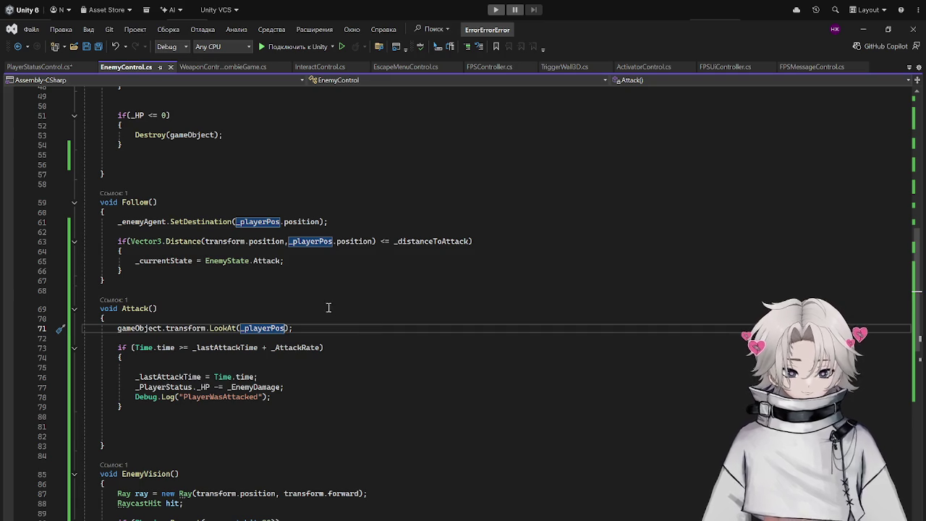
drag(323, 329, 105, 330)
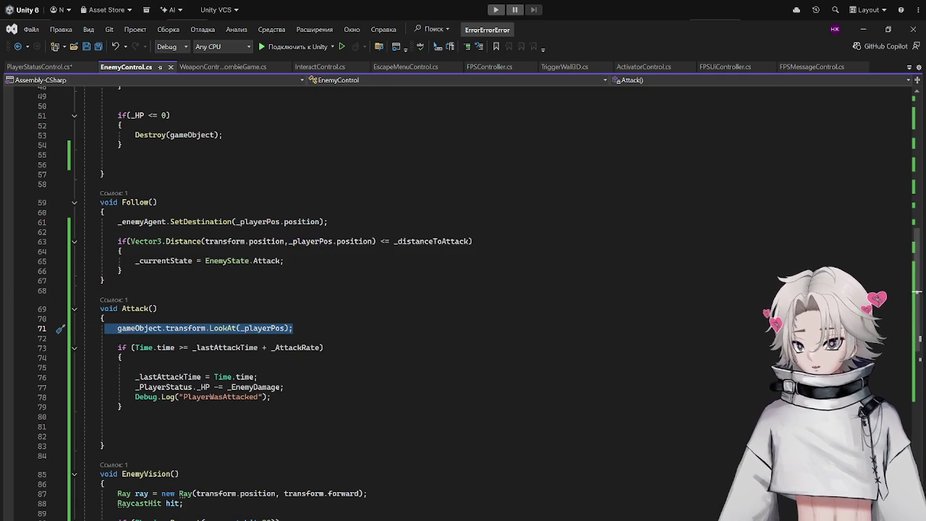
key(alt+Tab)
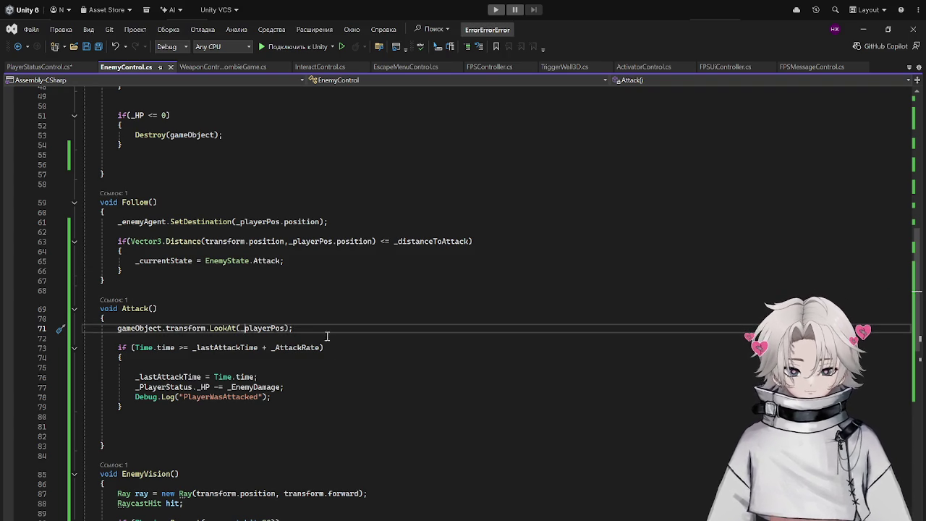
Replace the LookAt line with pasted Quaternion.Slerp rotation code using _playerPos.position, and save.
drag(325, 330, 114, 330)
key(ctrl+v)
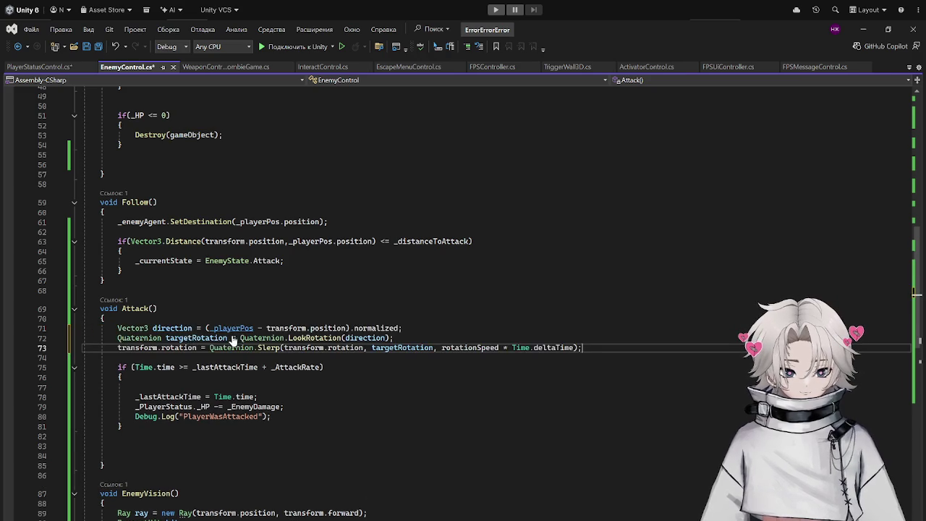
drag(255, 328, 208, 329)
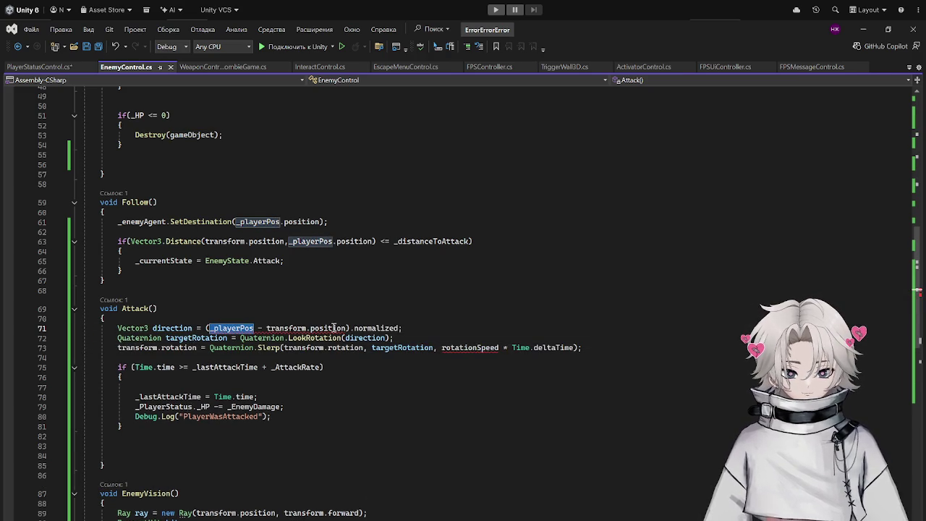
click(254, 328)
text(.position)
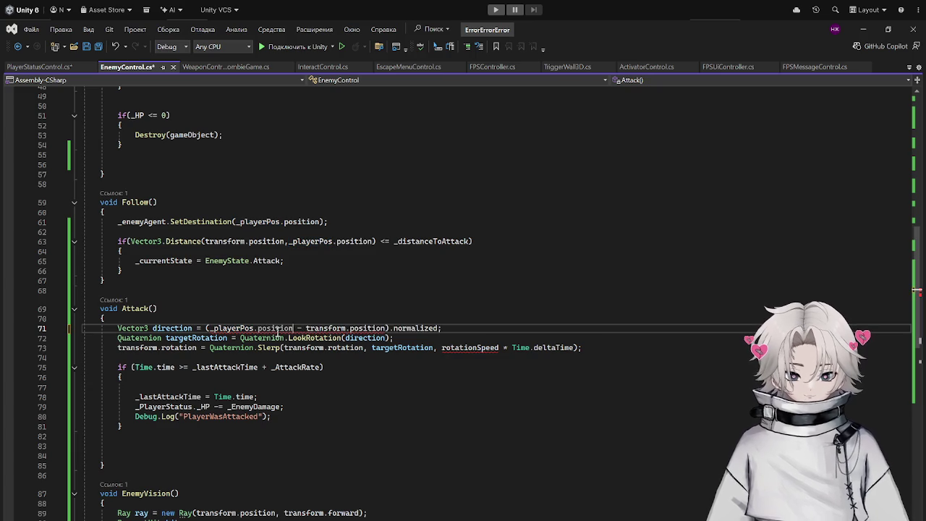
key(ctrl+s)
Declare a new field [SerializeField] float _rotationSpeed; on line 10 and save.
drag(499, 347, 441, 348)
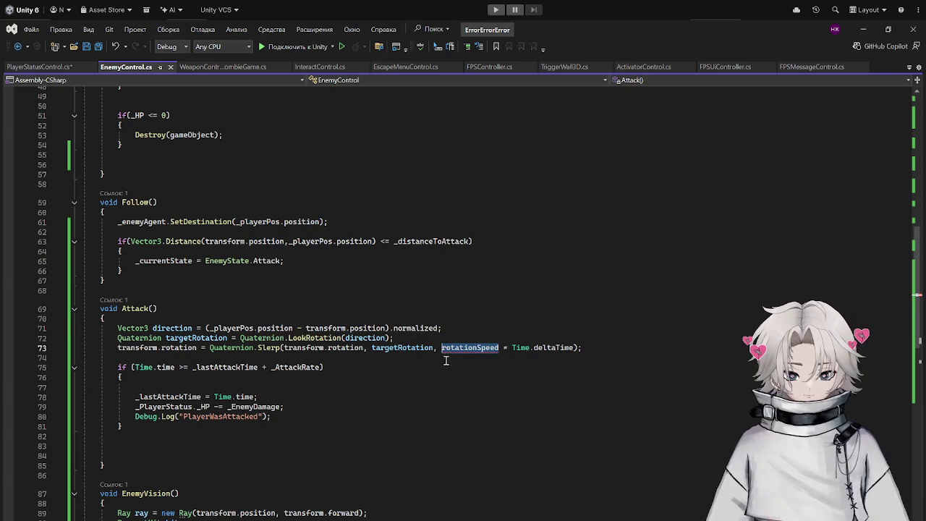
scroll(230, 202, up, 15)
click(107, 186)
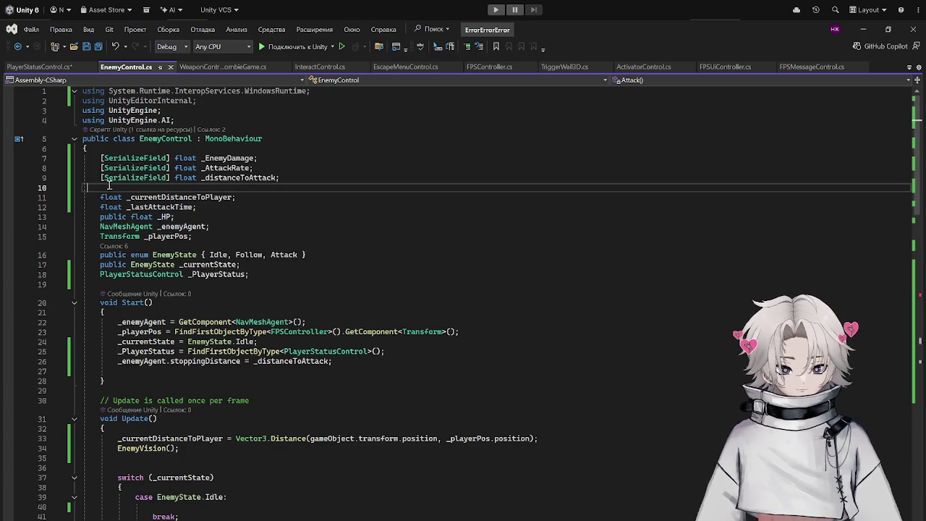
text([SerializeField])
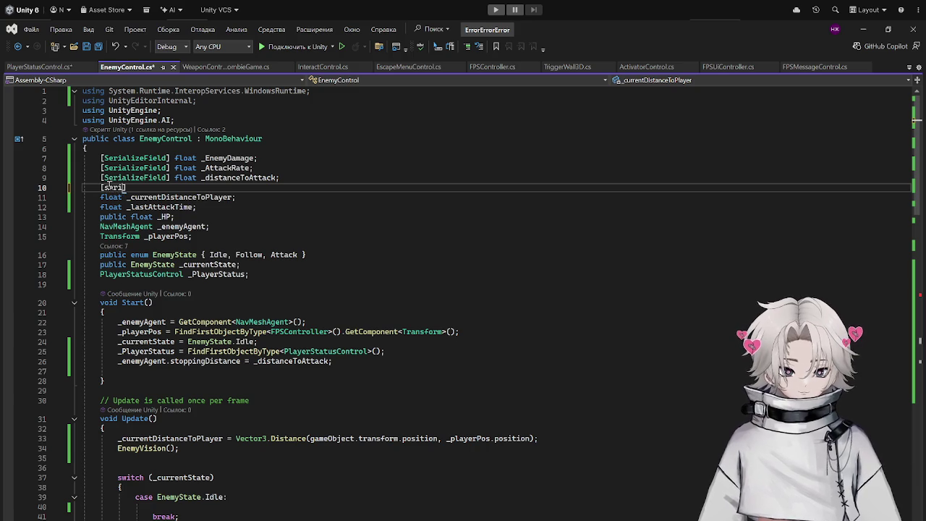
text( flo)
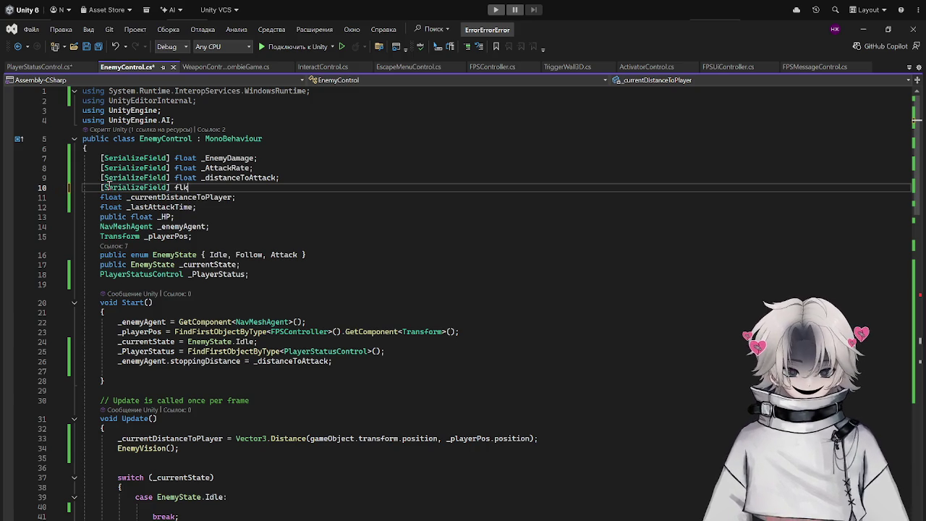
text(at _ro)
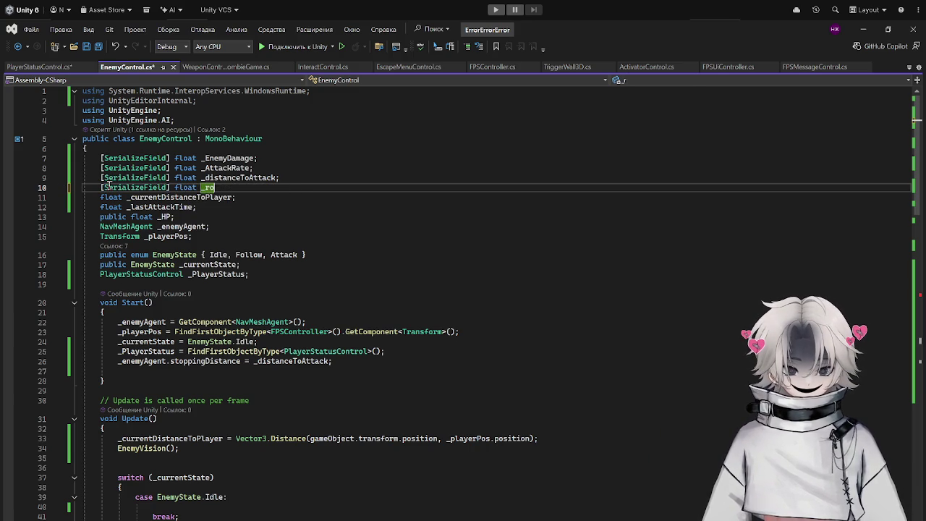
text(tationSpeed;)
key(ctrl+s)
Rename rotationSpeed to _rotationSpeed in the Slerp line and save.
scroll(212, 181, down, 15)
scroll(212, 182, down, 4)
click(438, 230)
text(_)
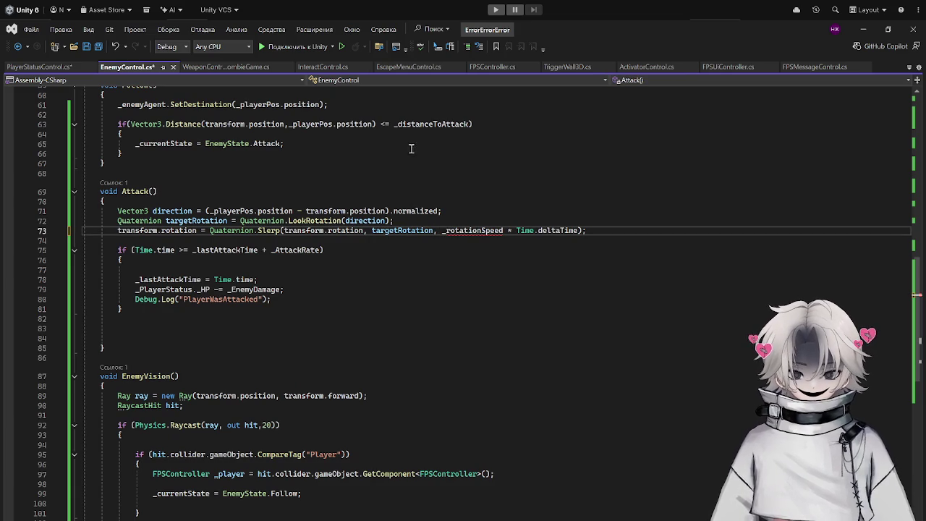
scroll(440, 210, up, 5)
click(572, 291)
key(ctrl+s)
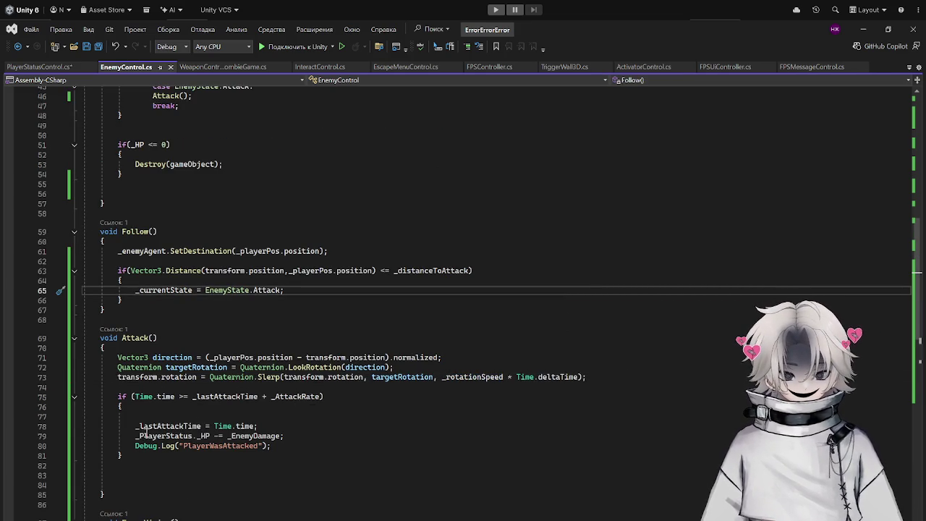
Review the new rotation code by highlighting direction, _playerPos, targetRotation and transform.
drag(300, 448, 110, 446)
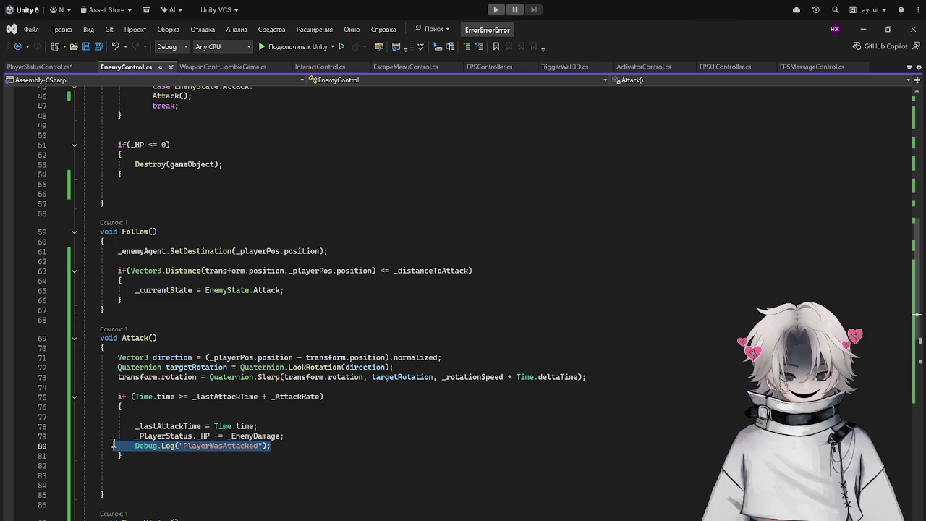
click(143, 359)
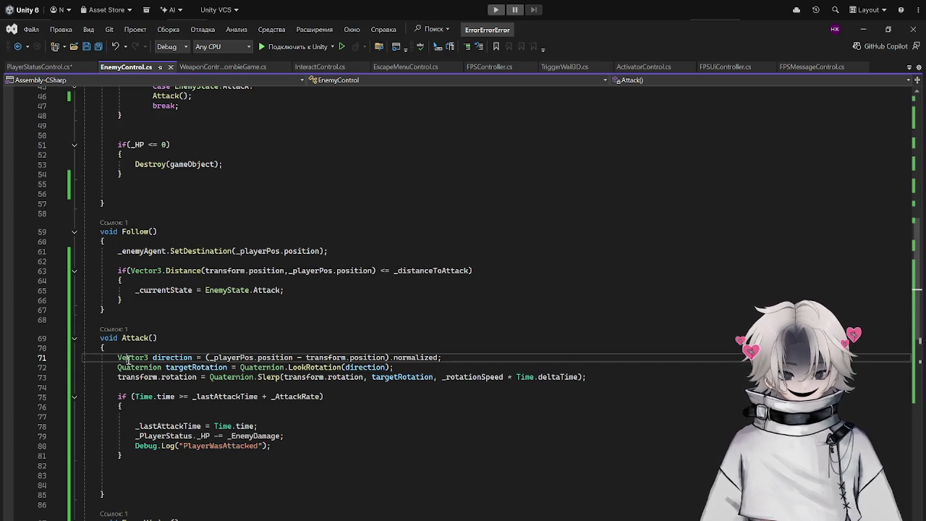
click(162, 358)
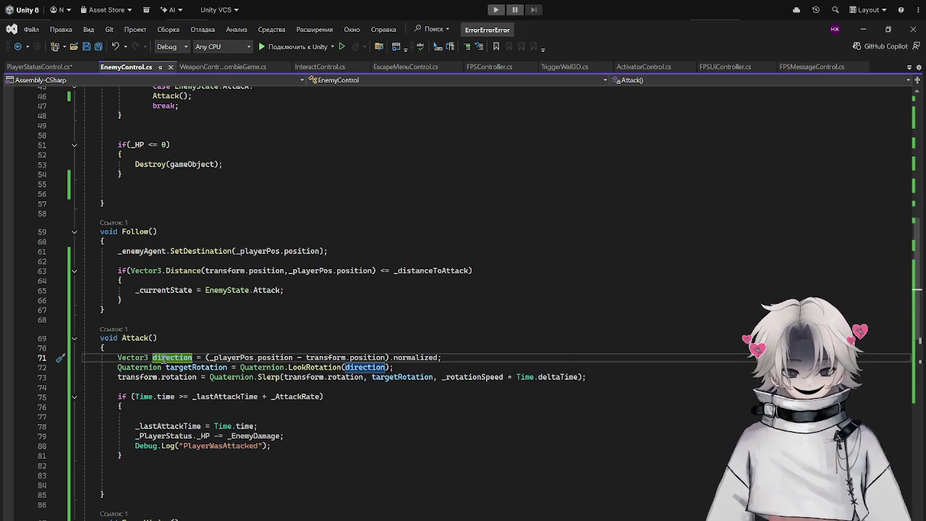
click(250, 358)
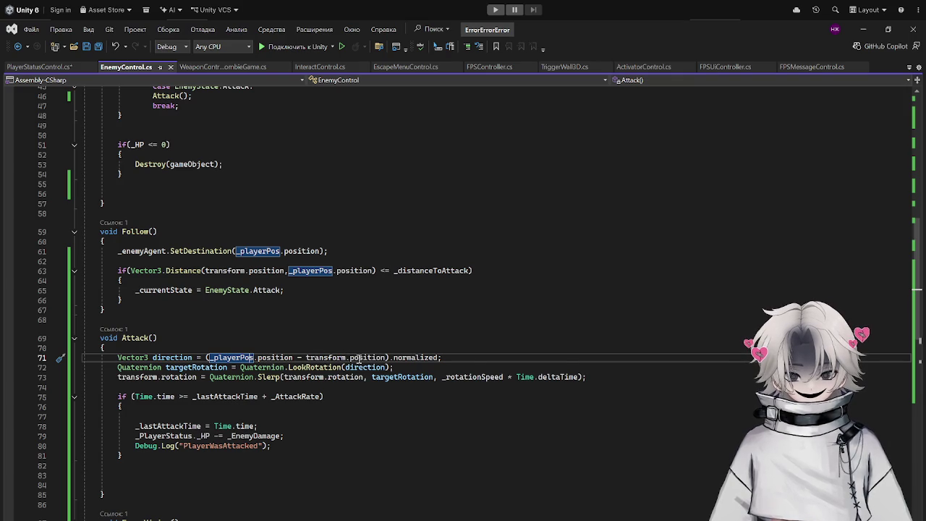
click(127, 367)
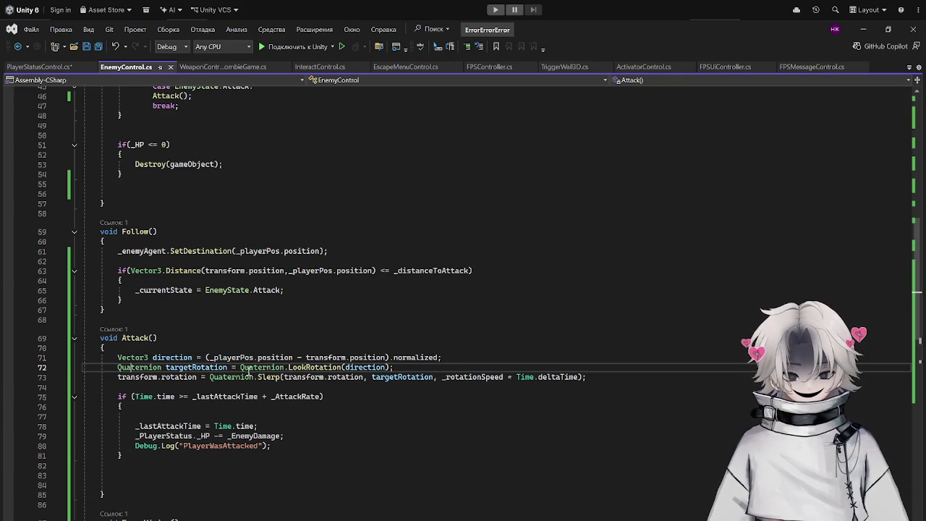
click(199, 367)
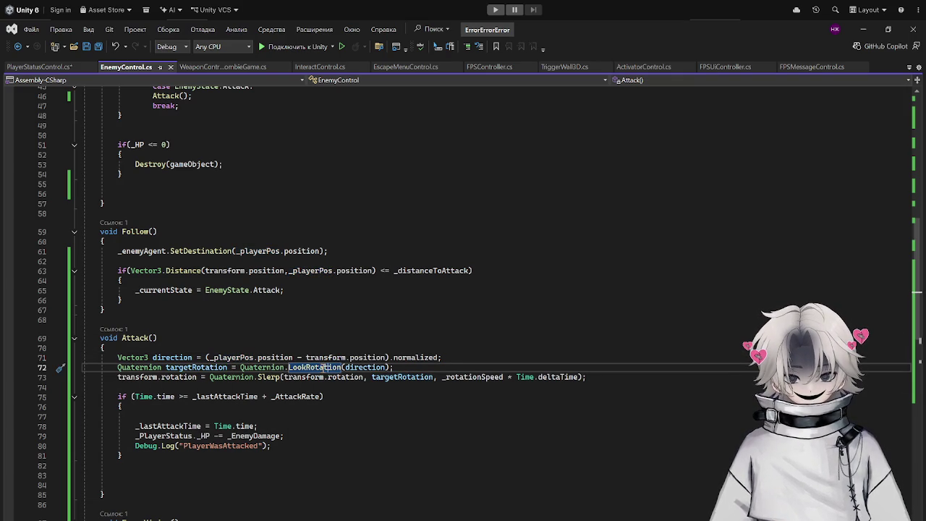
click(362, 366)
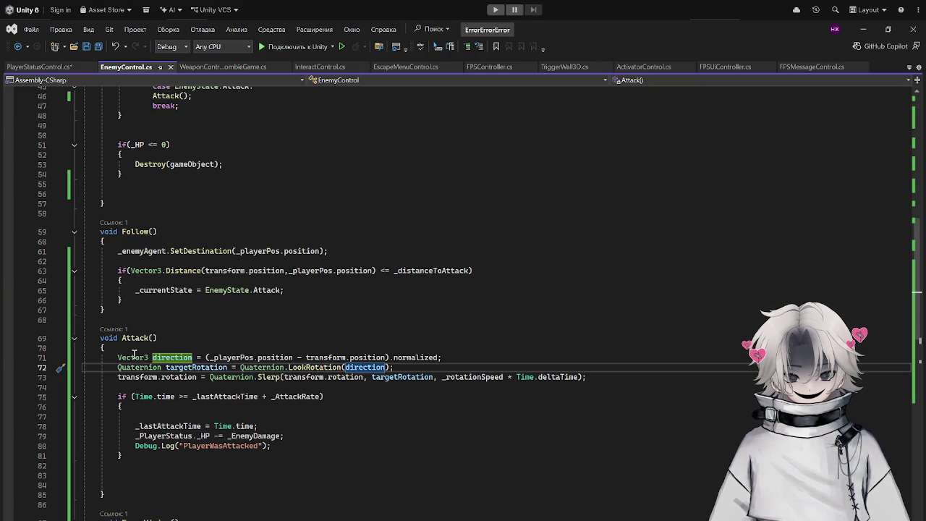
click(323, 391)
click(156, 379)
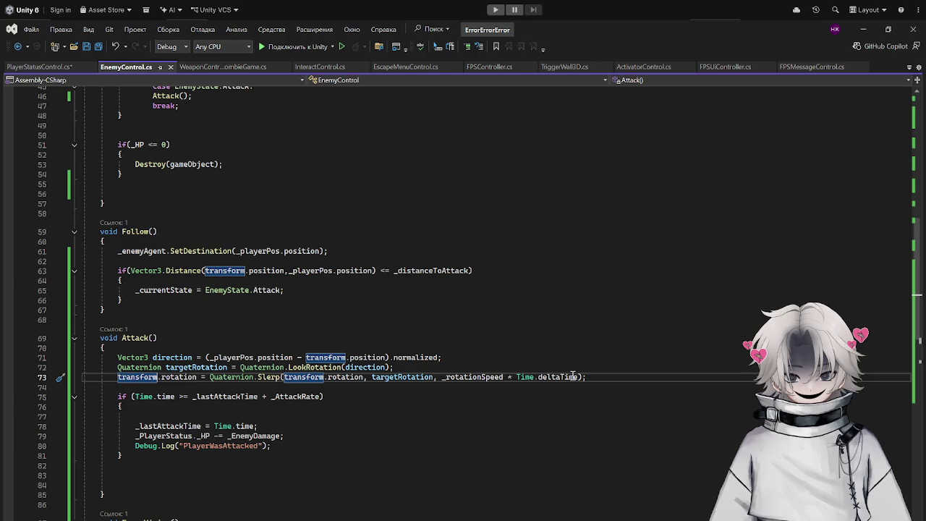
key(alt+Tab)
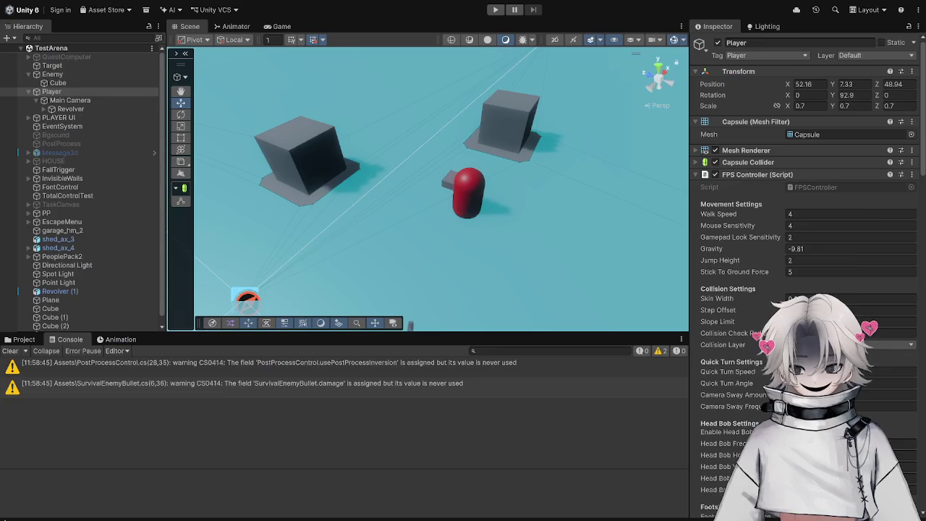
Set the Enemy's Rotation Speed to 100 in the Inspector.
click(468, 192)
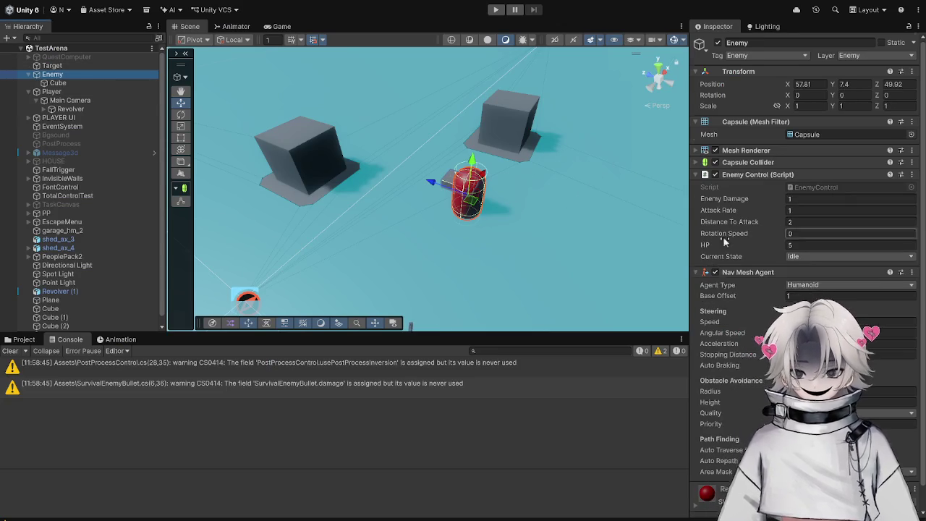
scroll(803, 210, down, 1)
click(851, 209)
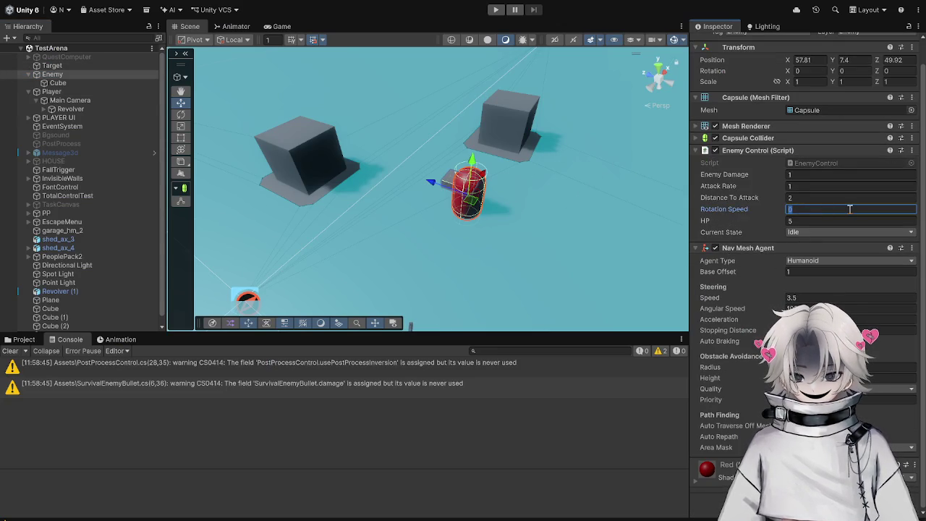
text(100)
key(Return)
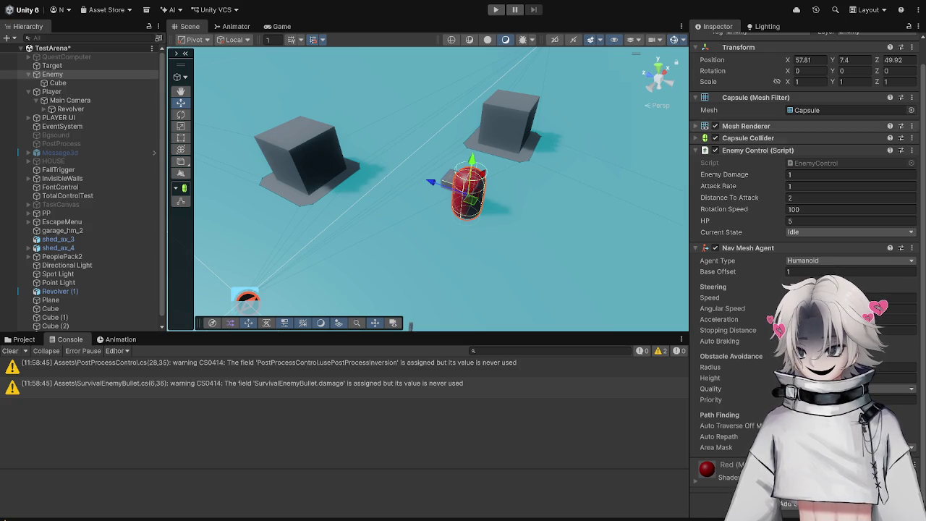
Play-test the enemy chasing the player, trying Rotation Speed 5 and 25, then stop Play mode.
click(496, 9)
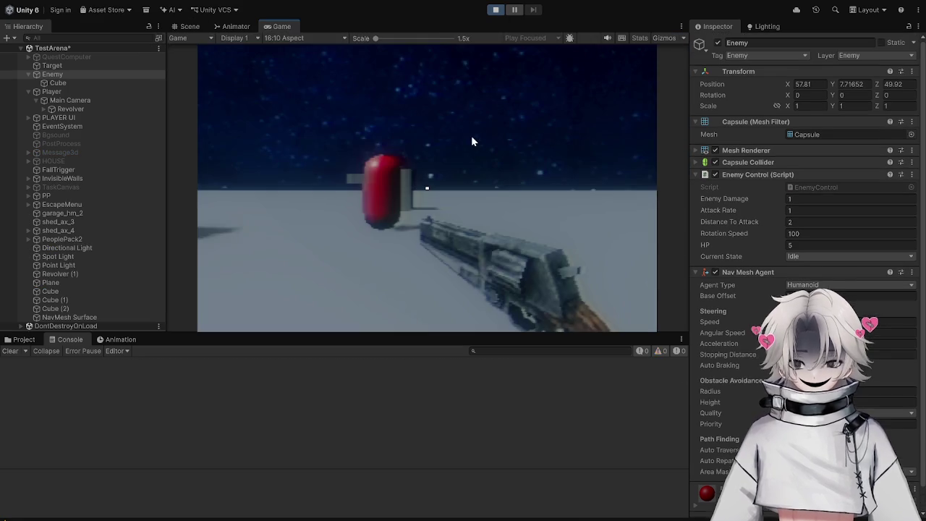
key(w)
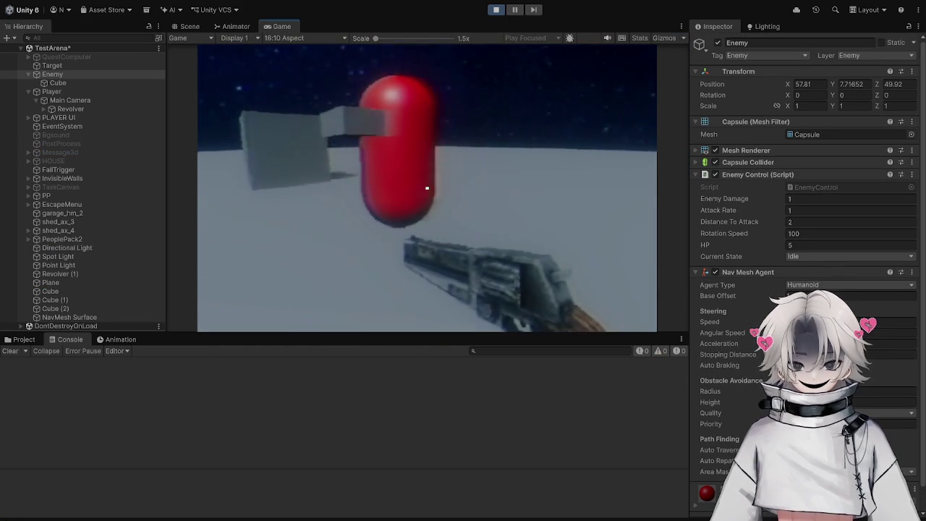
key(w)
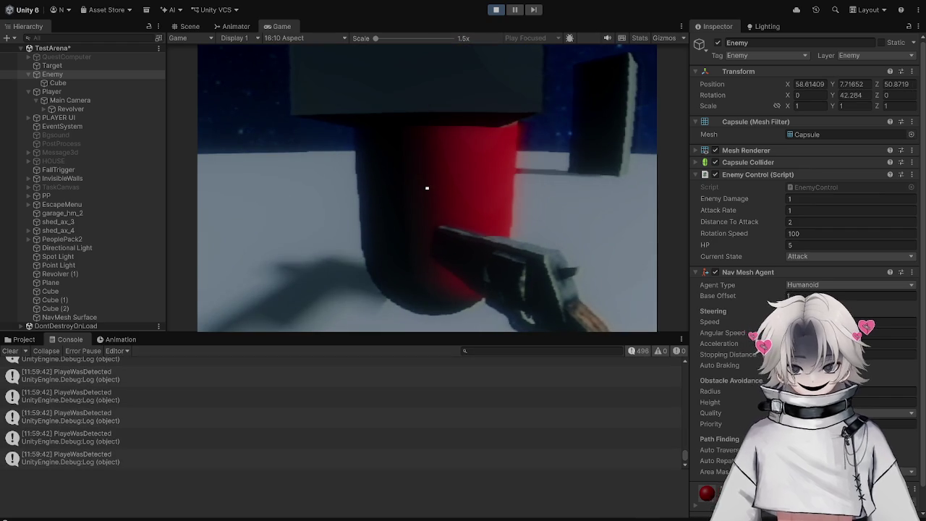
click(851, 233)
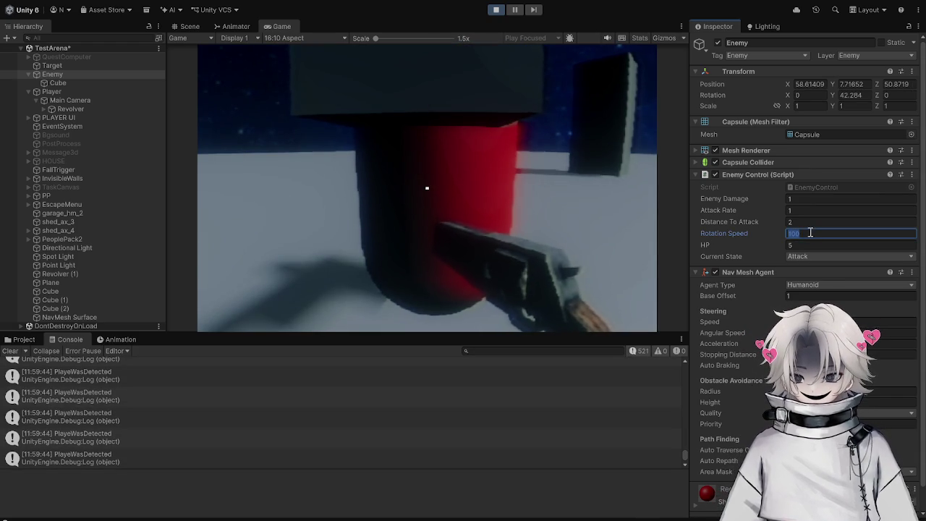
text(545)
key(Return)
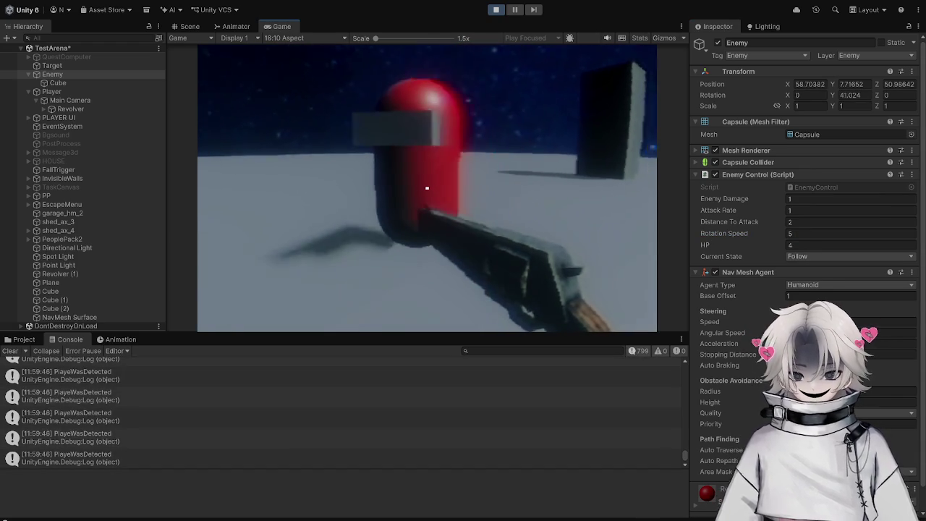
click(427, 188)
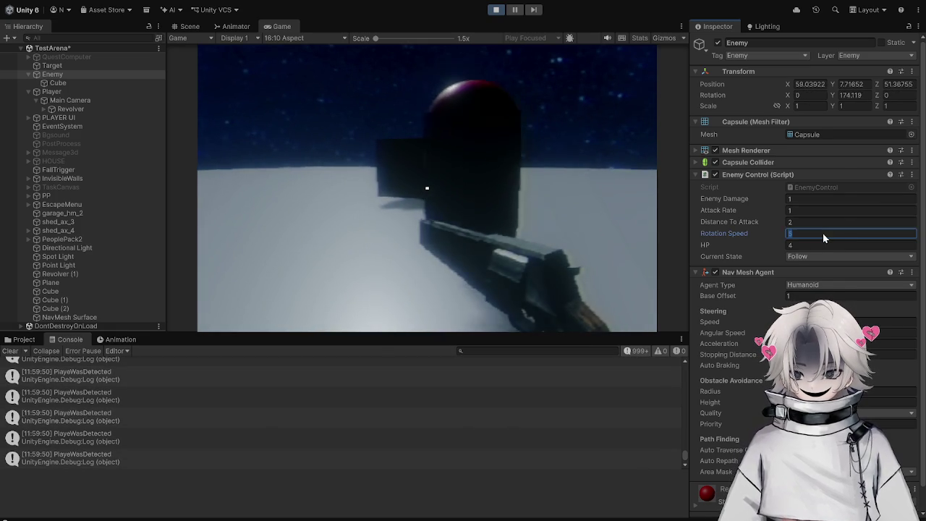
text(25)
key(Return)
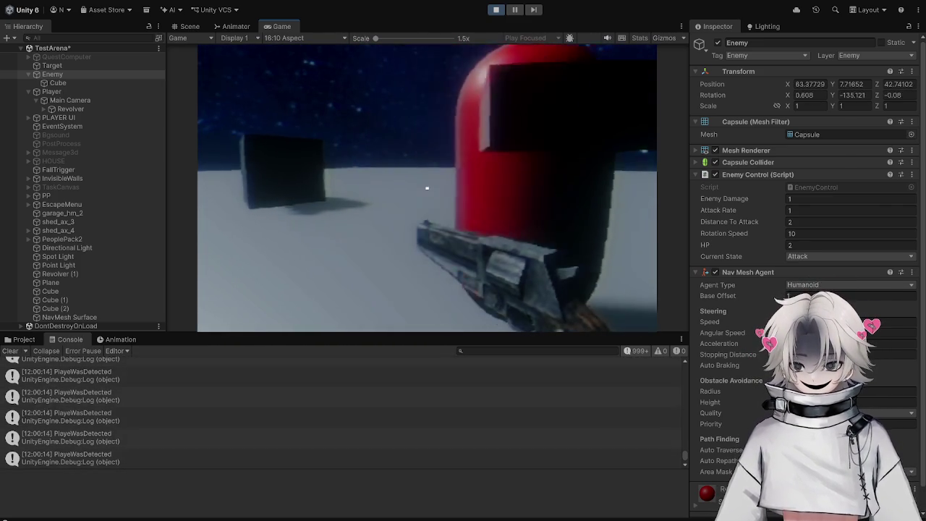
key(Escape)
key(ctrl+p)
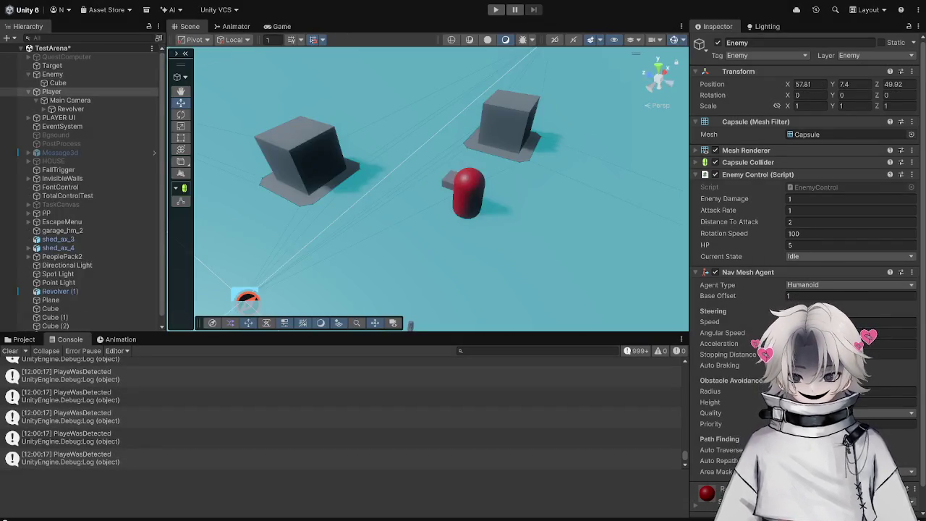
Glance at EnemyControl.cs, then set the Enemy's Rotation Speed to 2 in the Inspector.
key(alt+Tab)
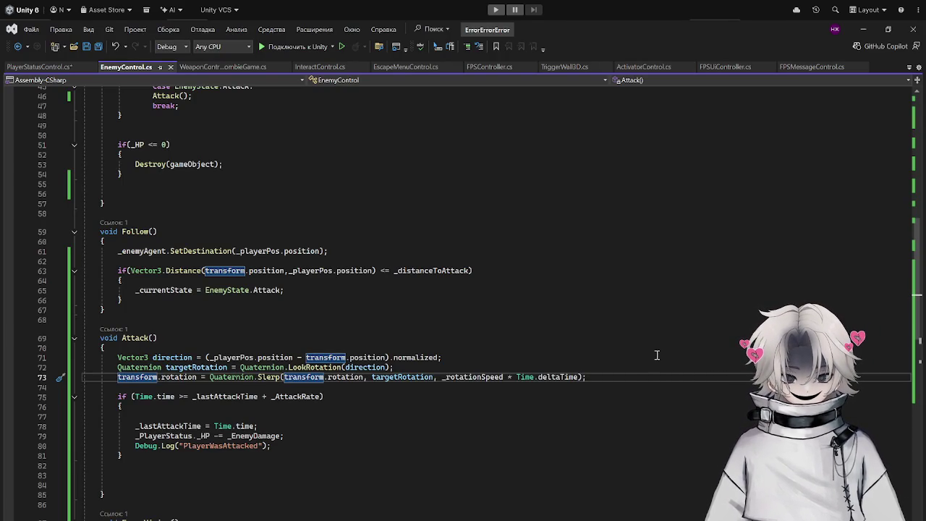
scroll(657, 354, down, 2)
key(alt+Tab)
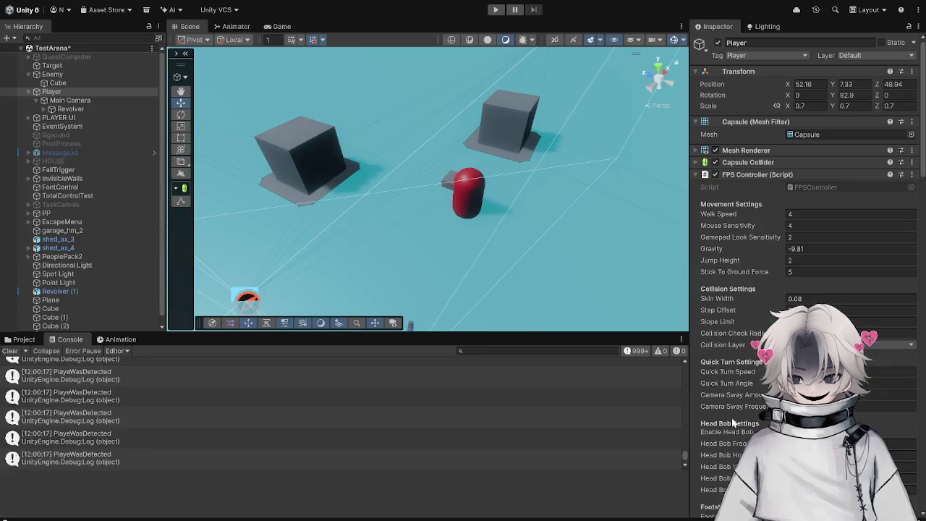
click(85, 76)
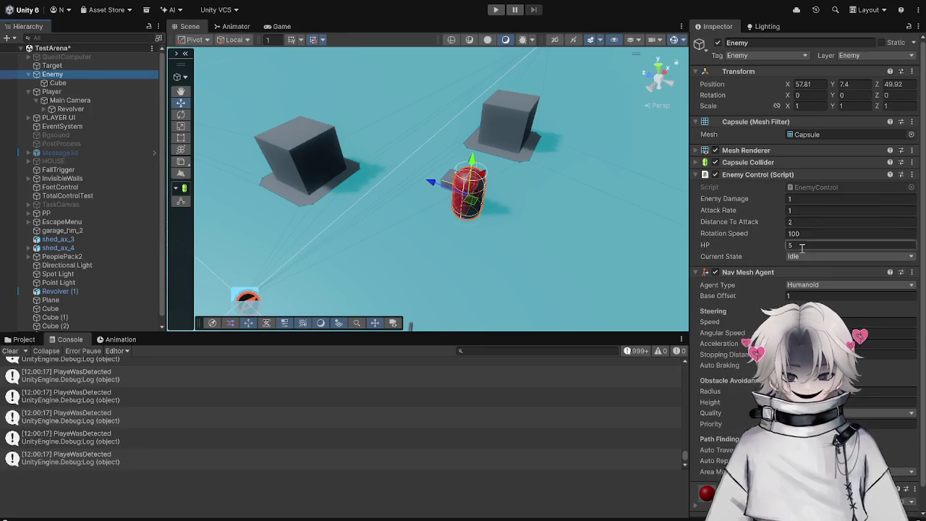
click(809, 234)
text(2)
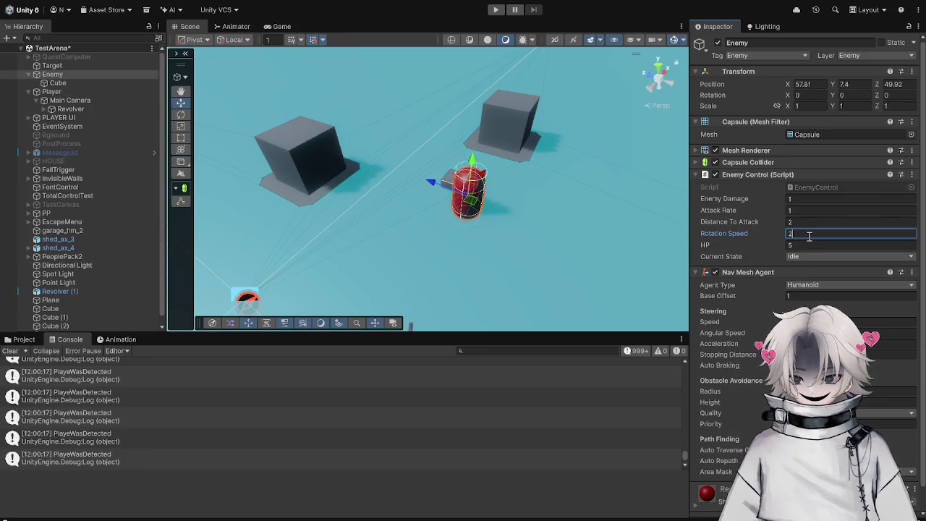
Playtest the enemy chasing the player, then select the three manual rotation lines in Attack().
click(496, 9)
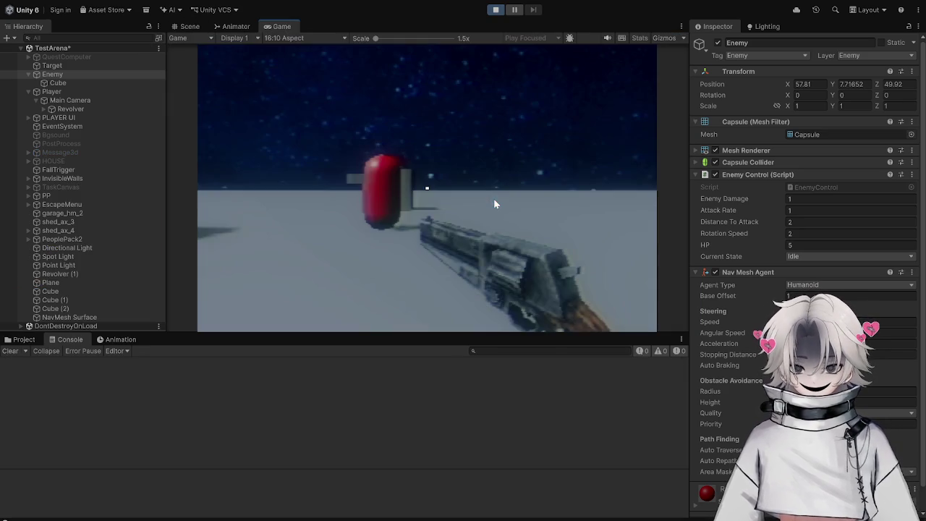
key(w)
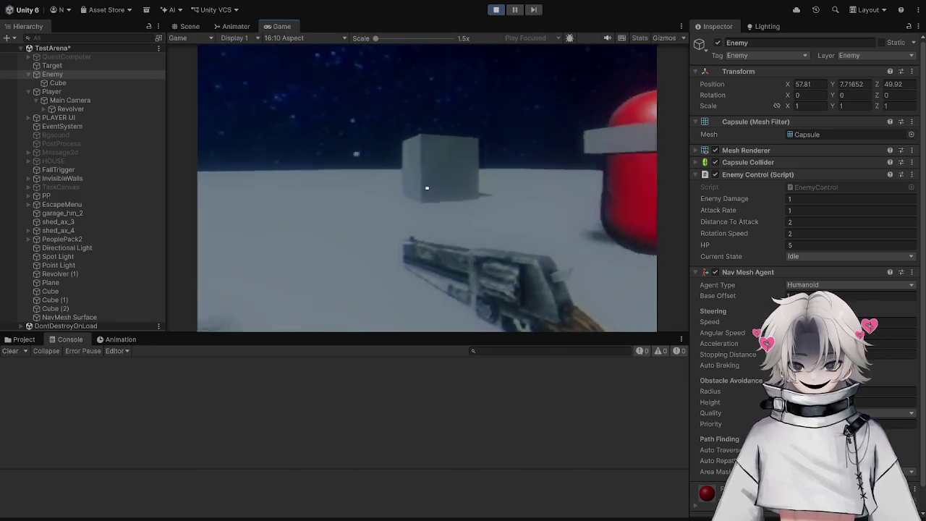
key(d)
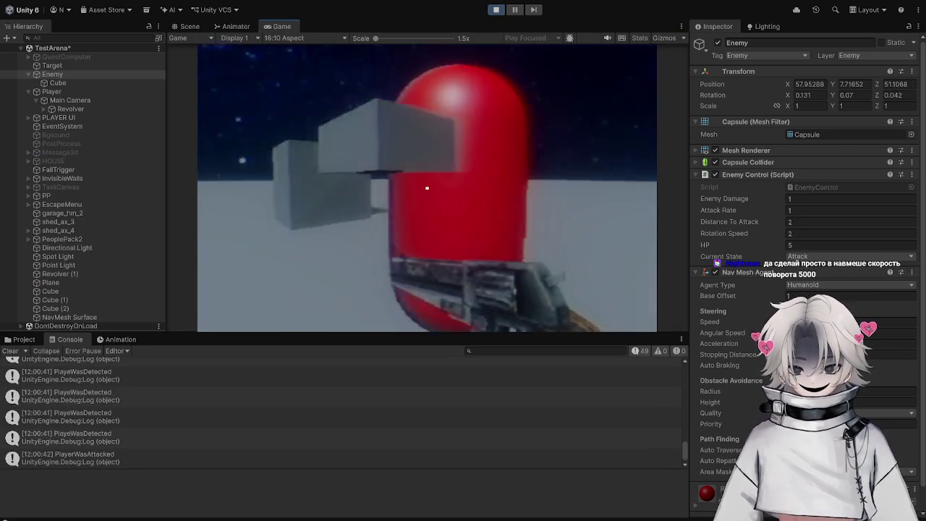
key(a)
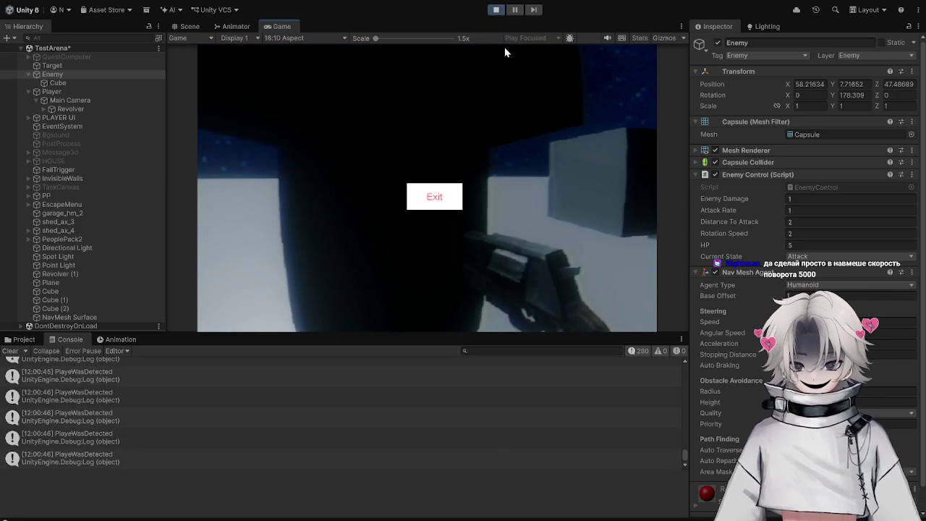
click(496, 10)
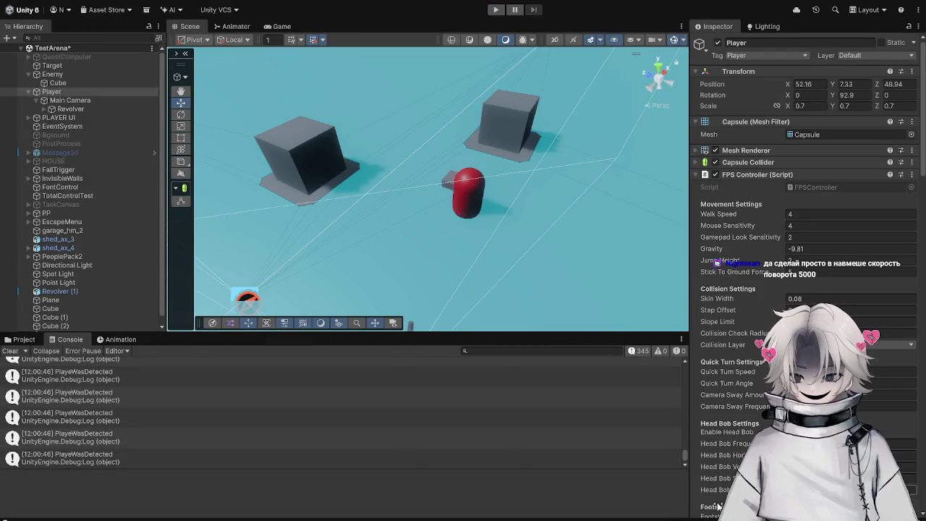
key(alt+Tab)
drag(116, 299, 640, 319)
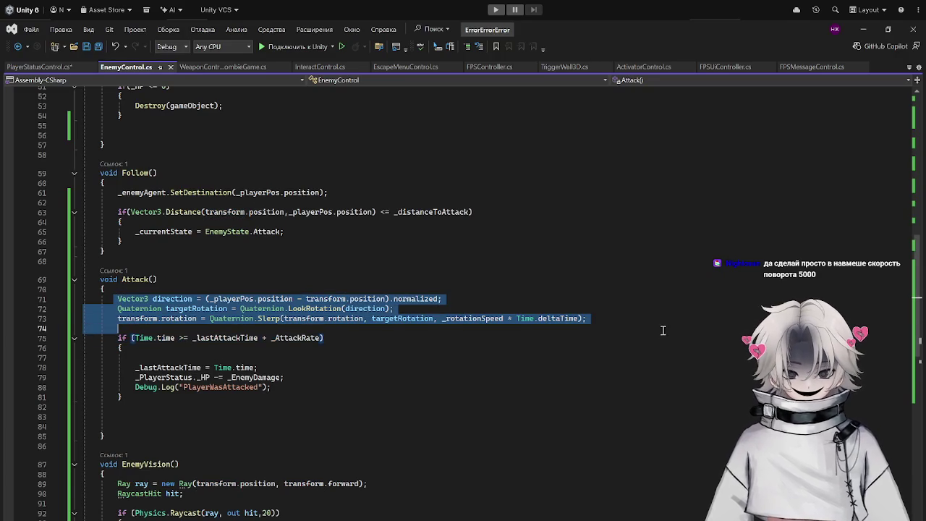
Delete the manual rotation lines from Attack() and set the Enemy's agent Angular Speed to 500.
key(Delete)
key(alt+Tab)
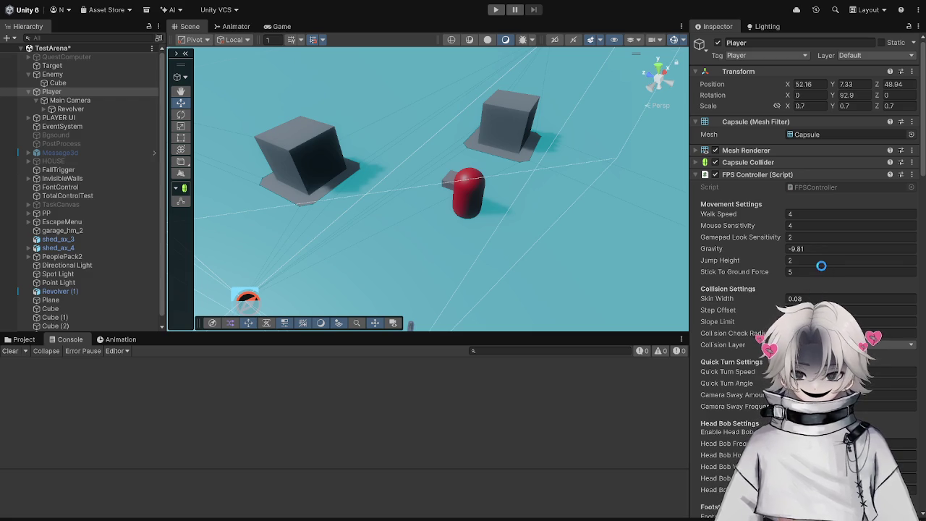
click(109, 74)
scroll(853, 312, down, 1)
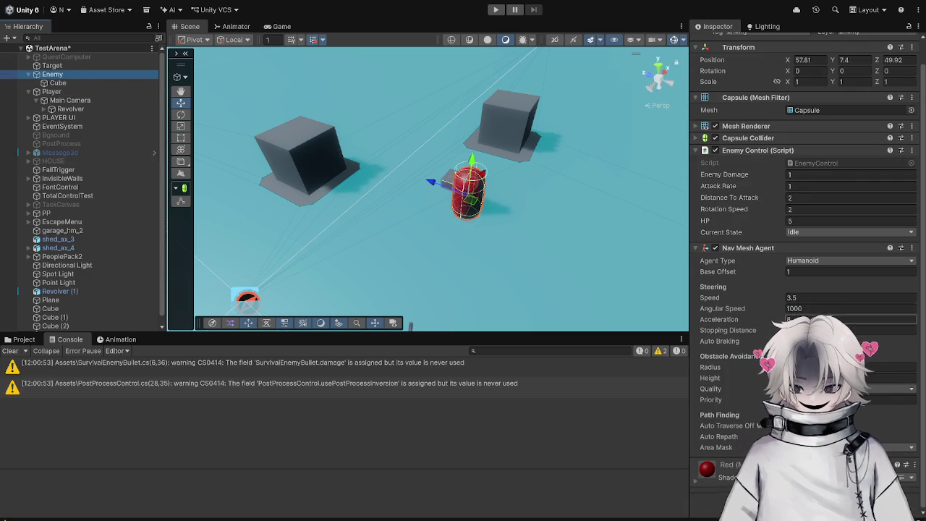
click(830, 309)
text(00)
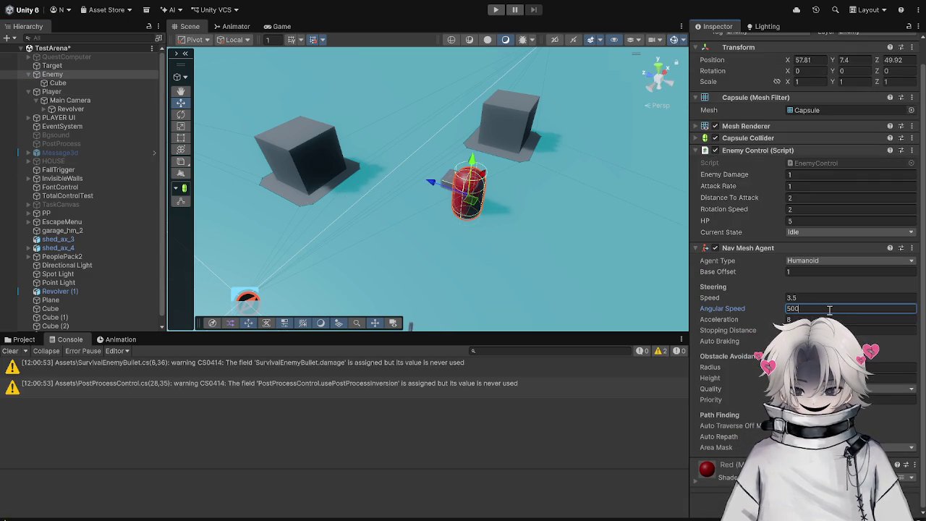
Playtest the enemy switching between Follow and Attack, then stop the game.
click(496, 10)
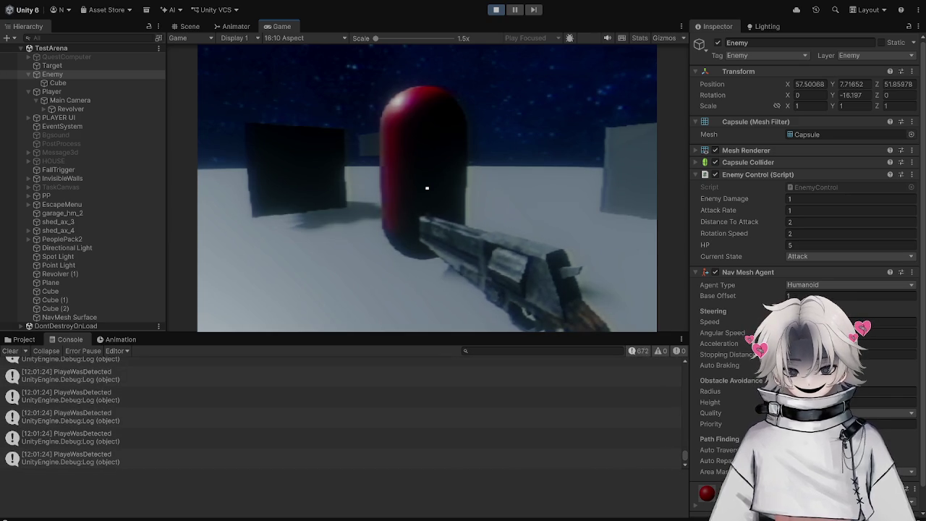
key(Escape)
click(495, 10)
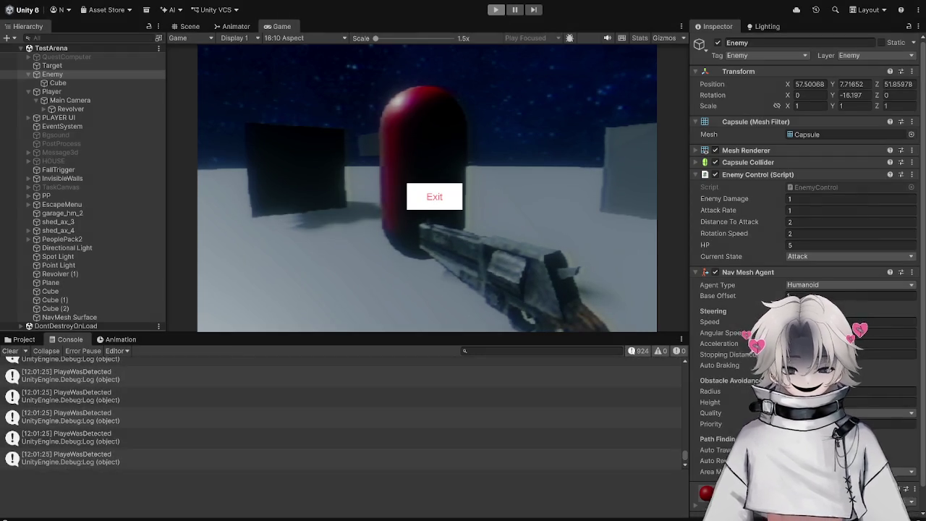
key(alt+Tab)
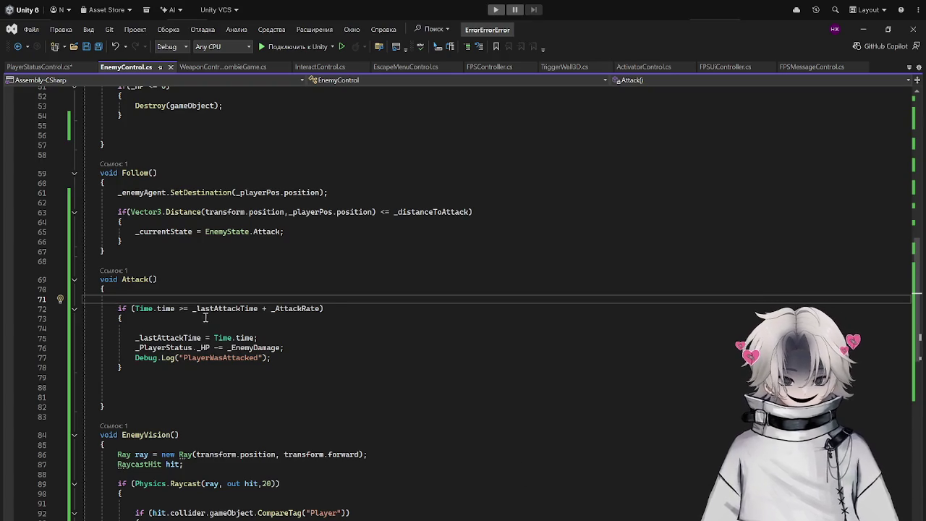
scroll(279, 337, down, 3)
scroll(280, 337, up, 12)
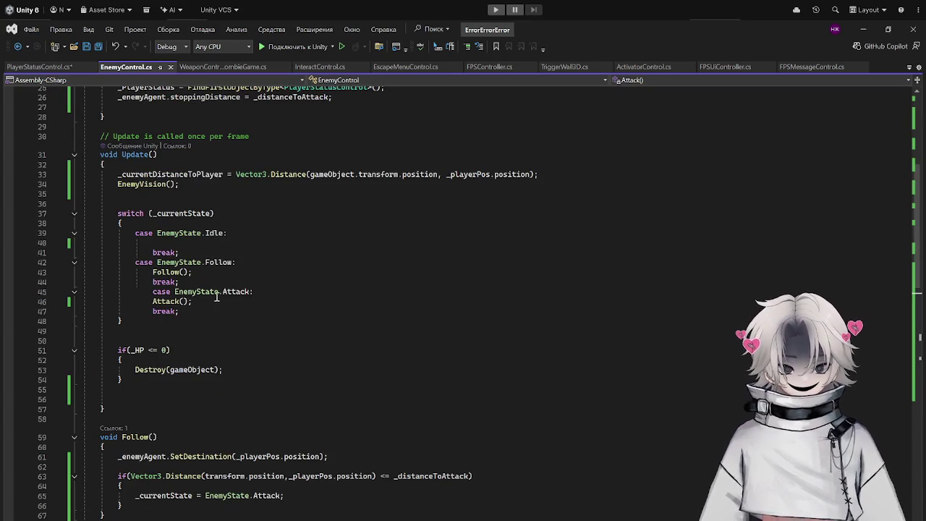
click(180, 271)
scroll(259, 344, down, 18)
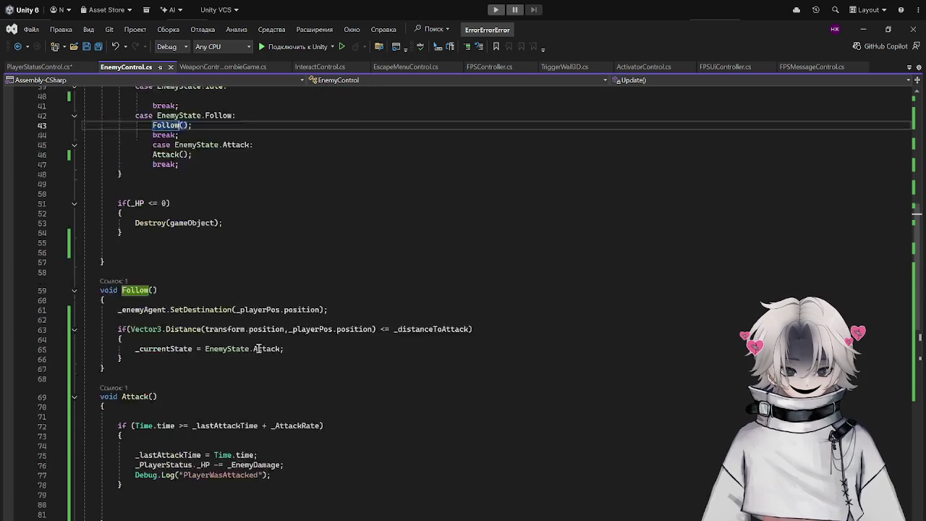
scroll(282, 331, up, 12)
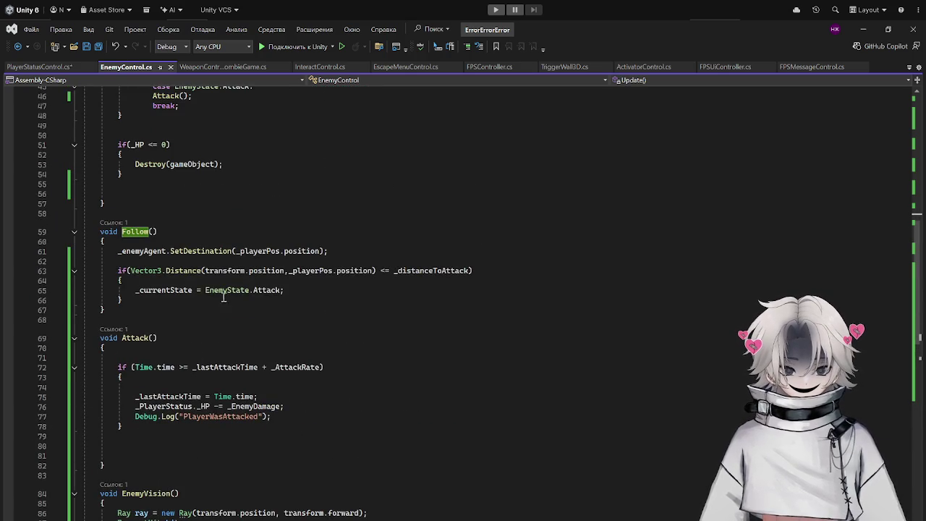
click(161, 264)
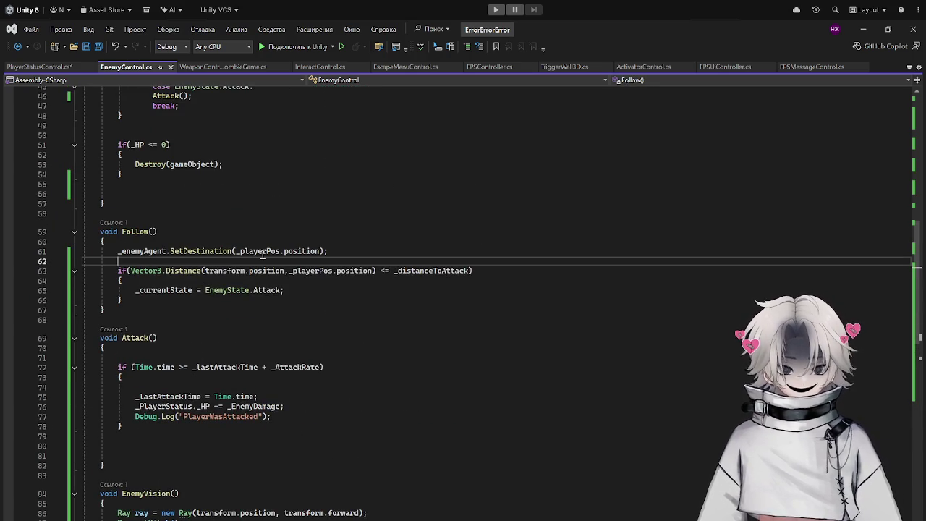
scroll(262, 253, up, 4)
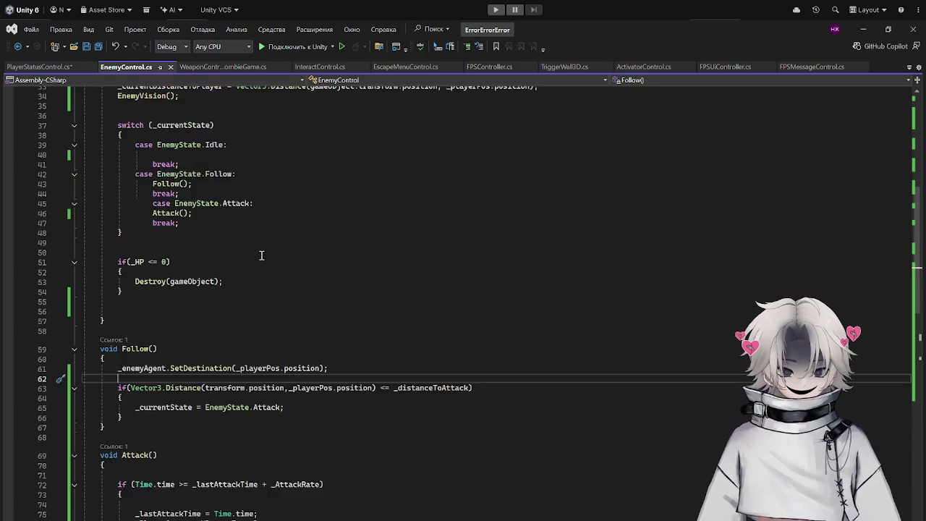
Copy the SetDestination line from Follow() onto the empty line in Attack().
scroll(262, 261, down, 6)
click(164, 332)
click(161, 298)
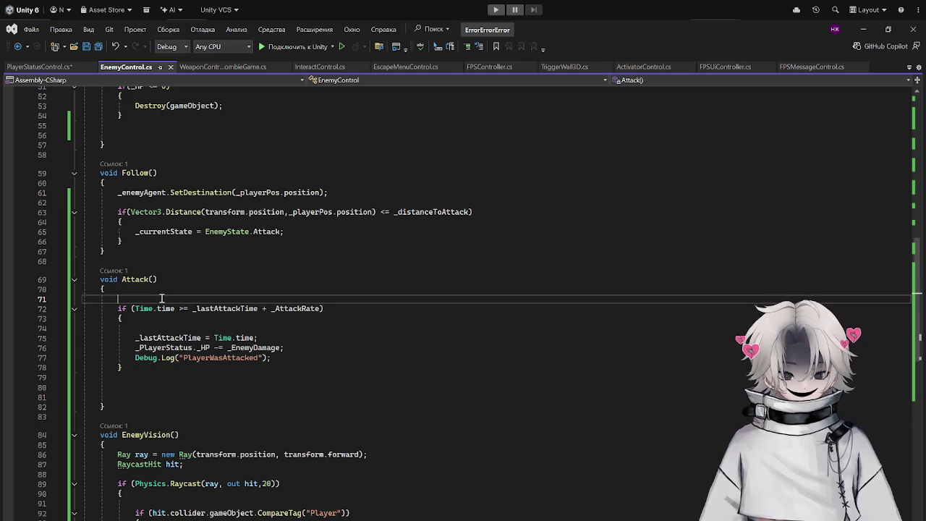
text(_)
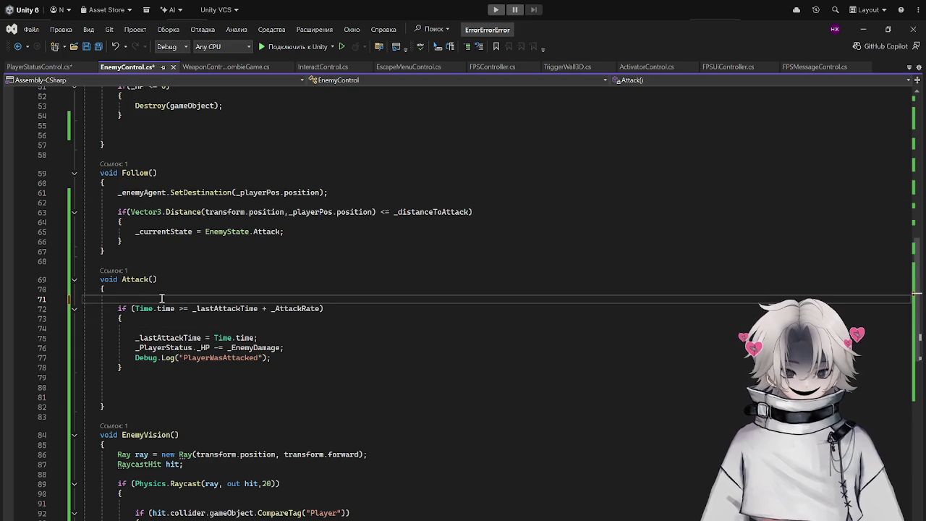
mouse_move(371, 202)
mouse_down()
mouse_move(81, 194)
mouse_move(421, 194)
mouse_up()
key(ctrl+c)
click(186, 298)
key(ctrl+v)
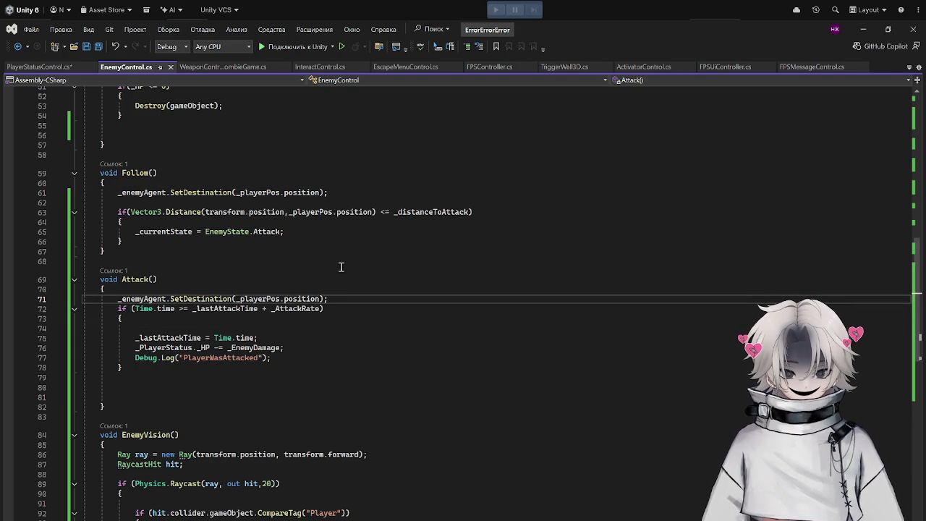
Rewrite the pasted line as _enemyAgent.updateRotation = true; and save EnemyControl.cs.
key(shift+Home)
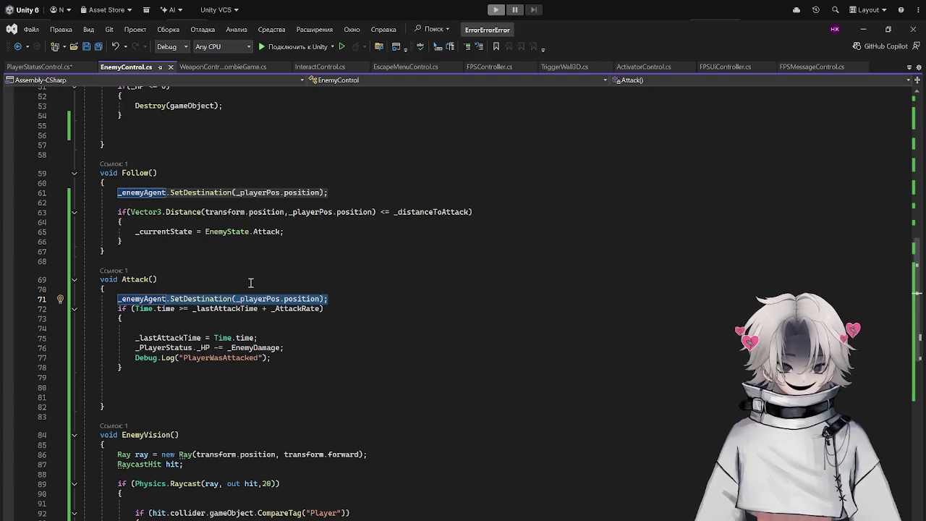
text(.updateRotation = true;)
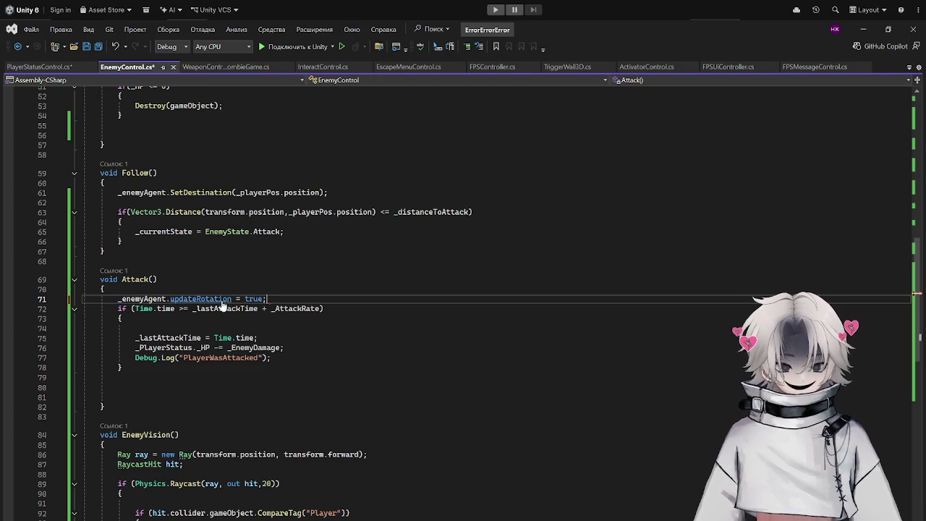
key(ctrl+s)
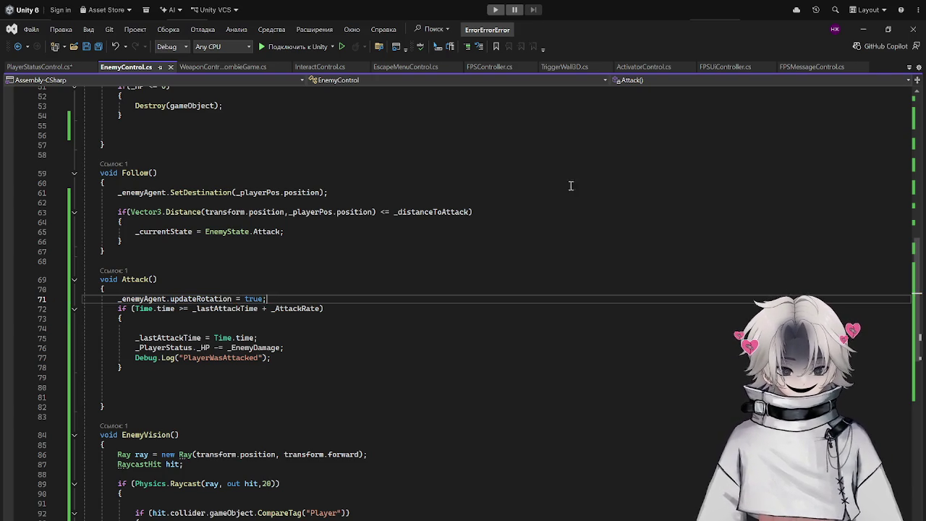
click(863, 29)
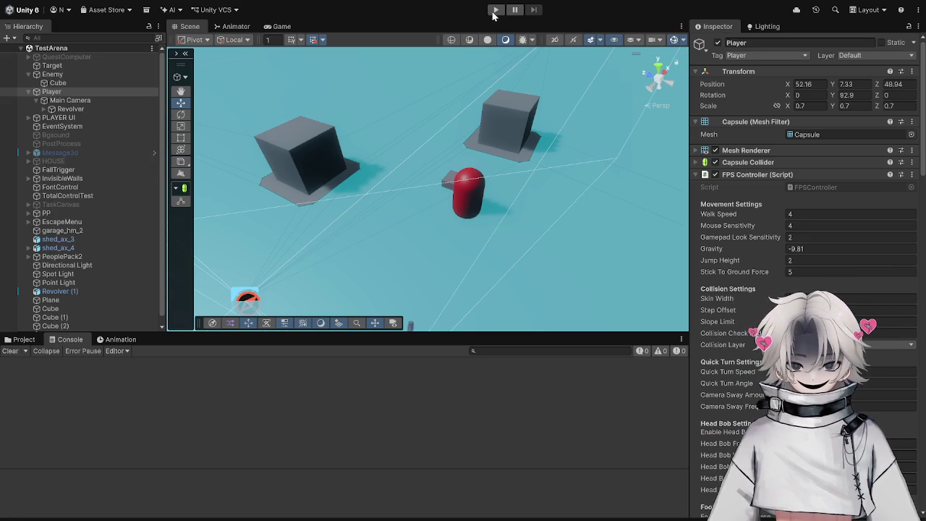
Walk the player toward the red capsule enemy until it attacks, then stop the game.
click(495, 10)
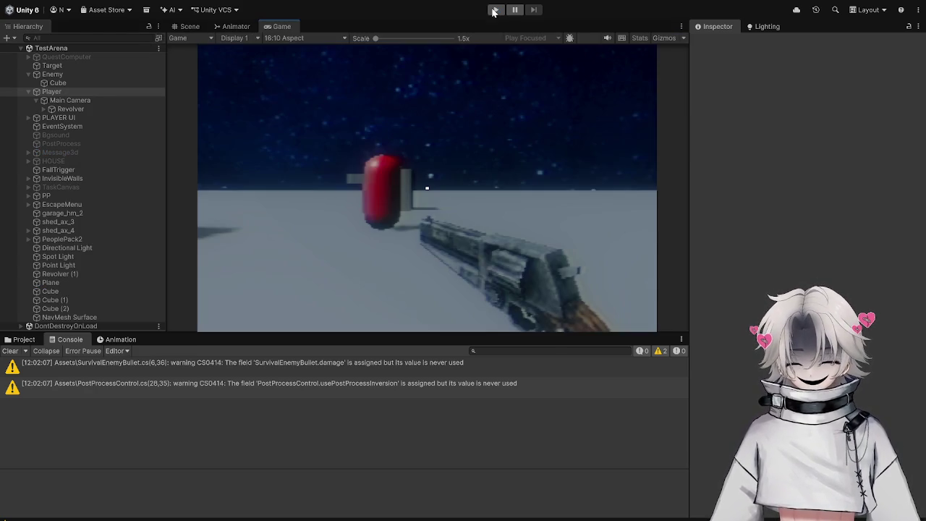
key(w)
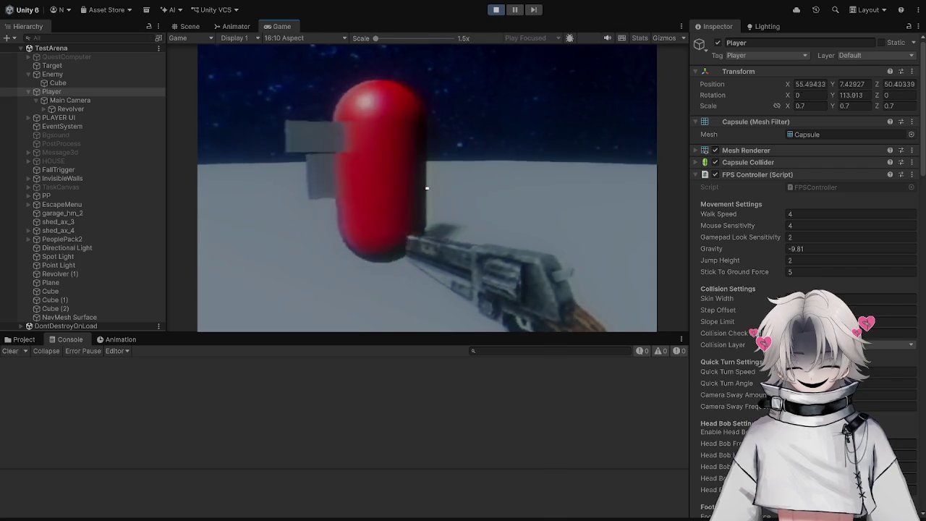
key(w)
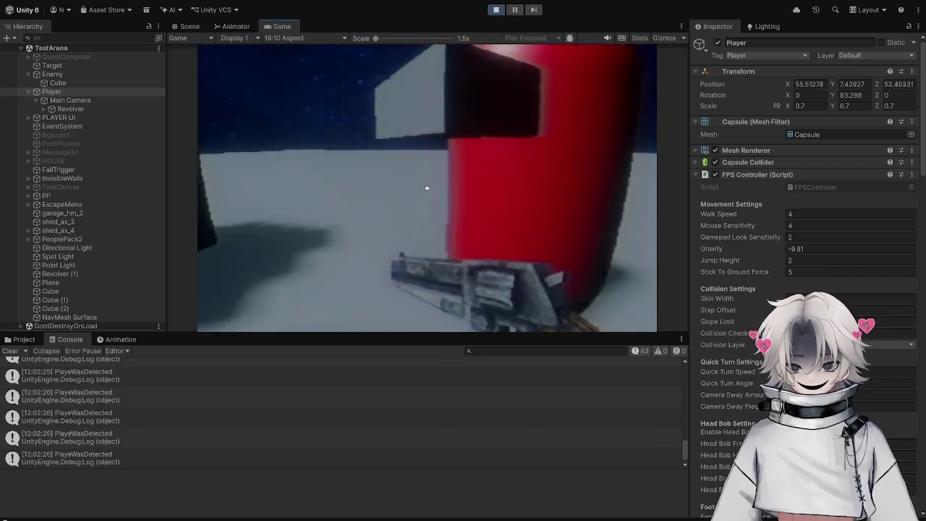
key(Escape)
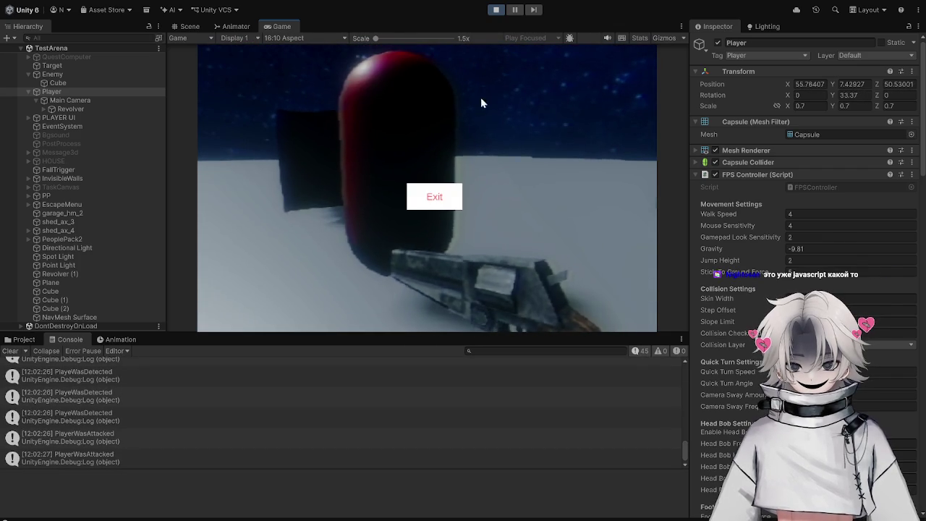
click(495, 9)
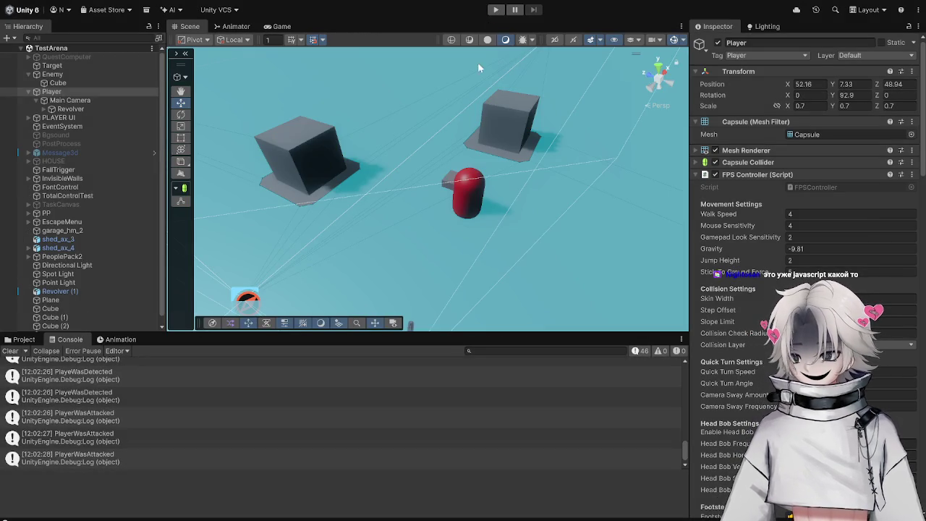
key(alt+Tab)
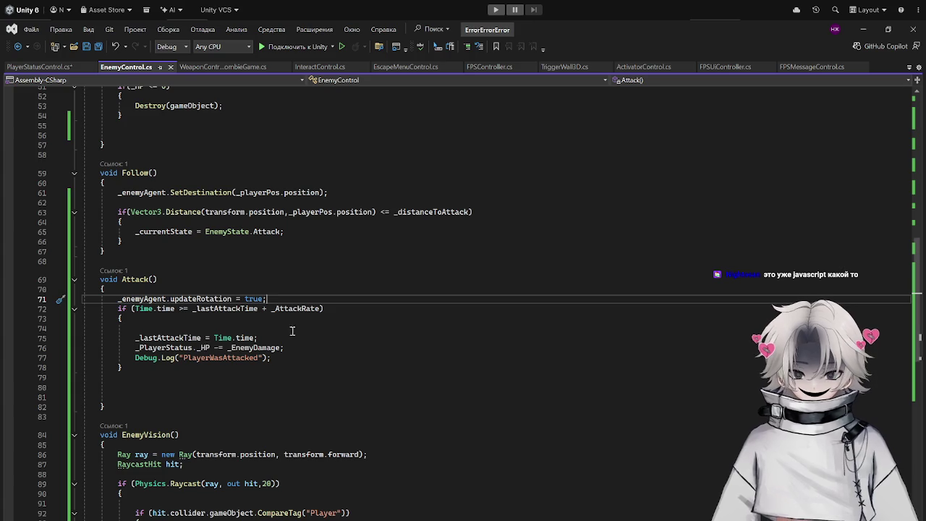
Replace Attack()'s updateRotation line with the SetDestination call cut from Follow(), and save.
drag(267, 299, 117, 298)
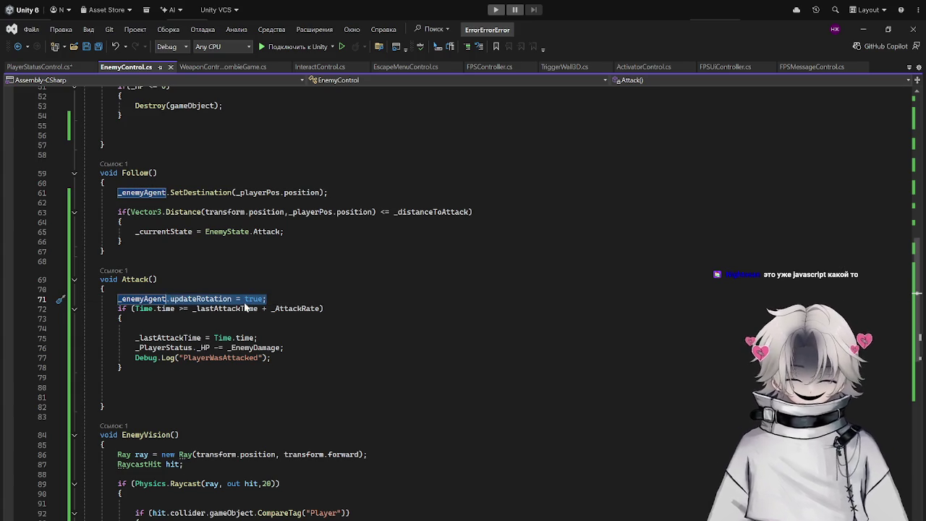
text(.)
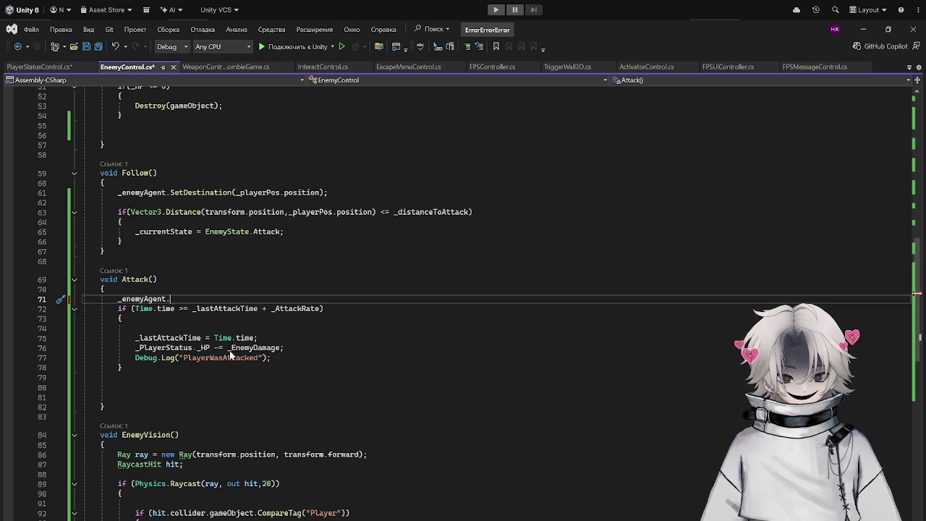
drag(329, 192, 112, 193)
key(ctrl+x)
drag(170, 299, 81, 299)
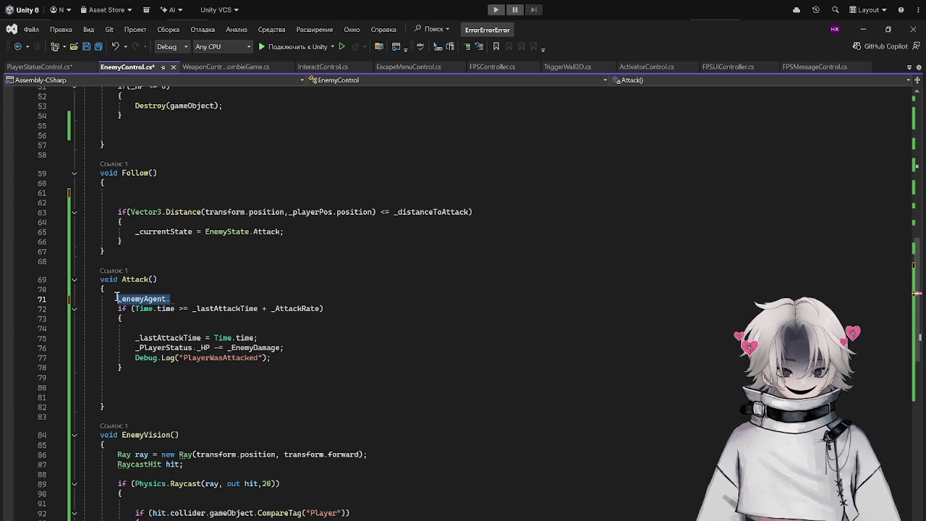
key(ctrl+v)
key(ctrl+s)
click(871, 27)
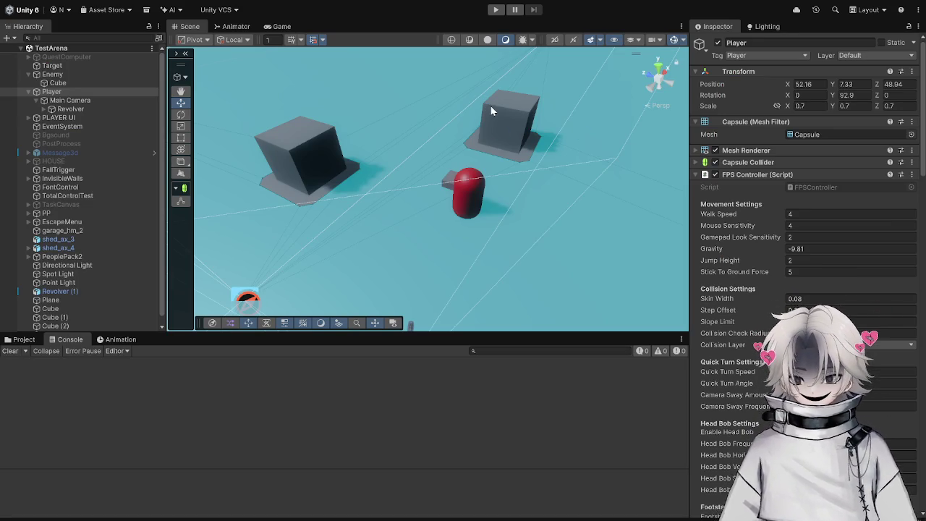
Playtest the enemy chase, moving the player around the red capsule, then stop the game.
click(496, 10)
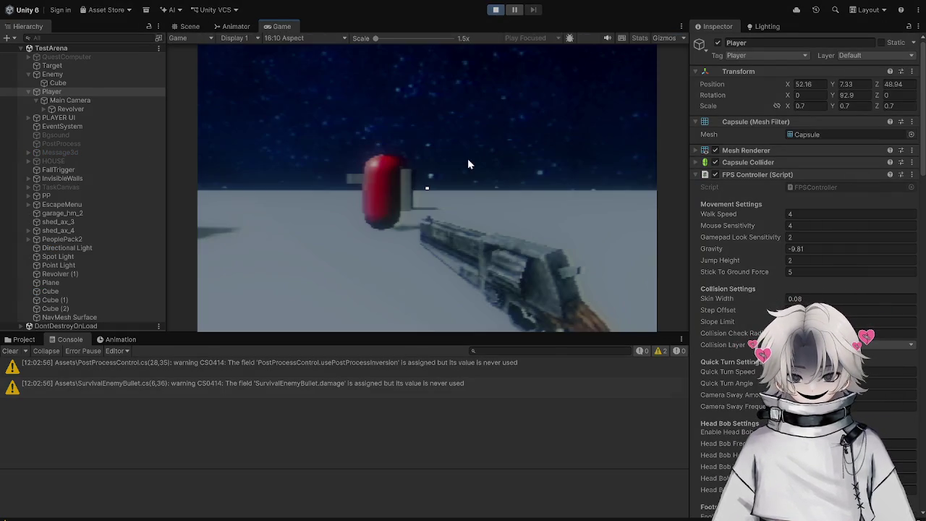
click(466, 162)
key(w)
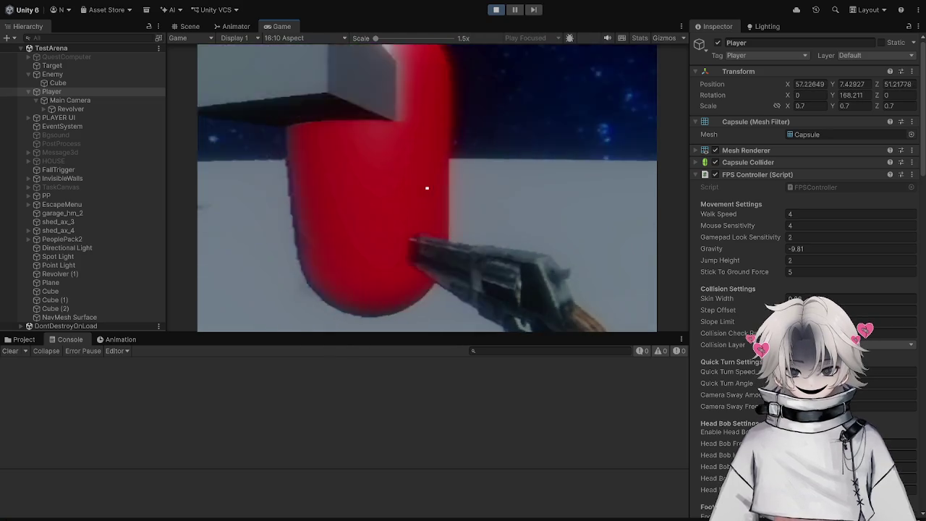
key(d)
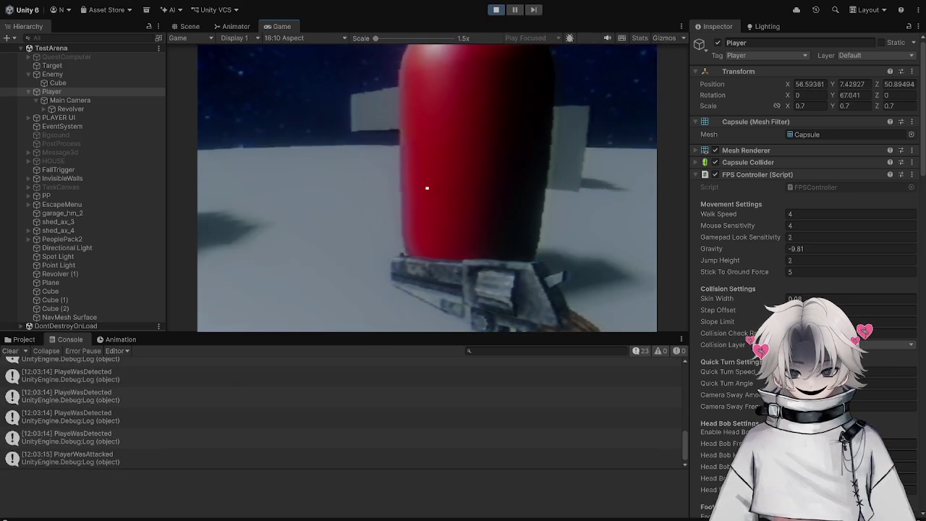
key(s)
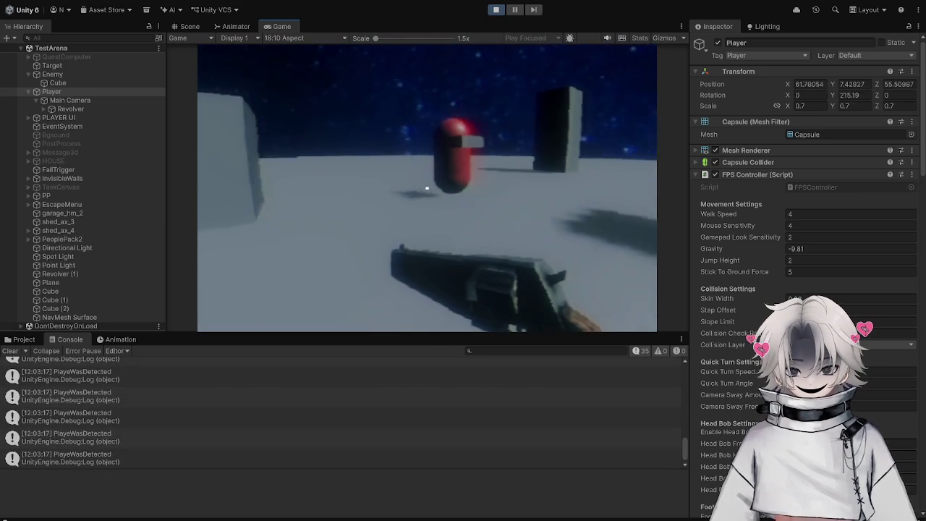
key(w)
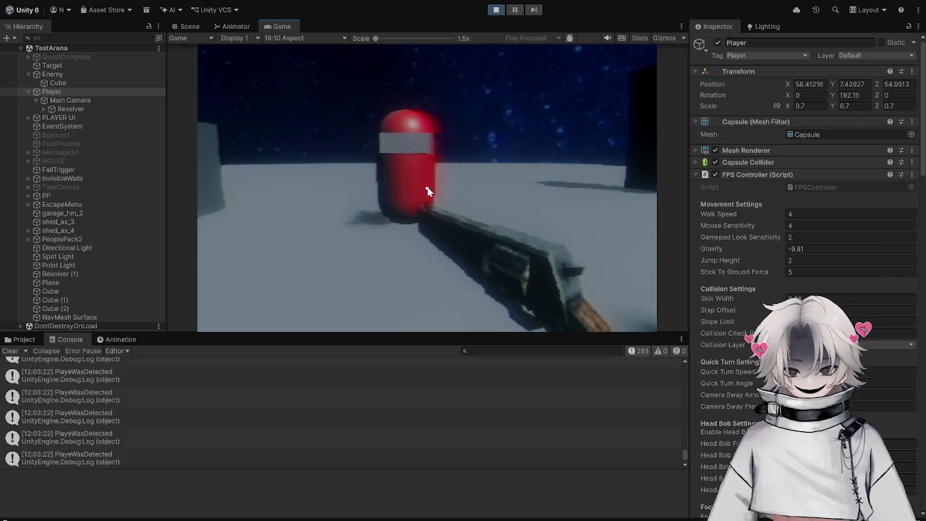
click(434, 196)
scroll(832, 217, down, 5)
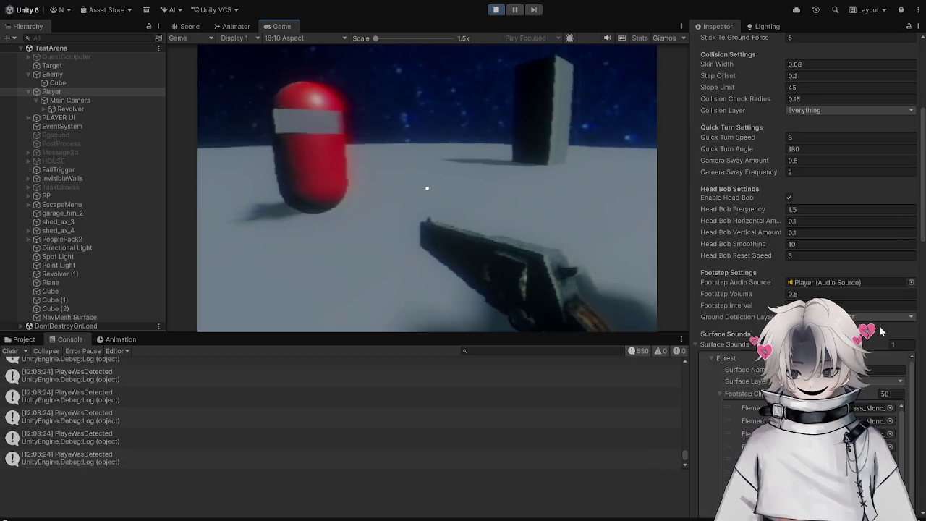
click(496, 10)
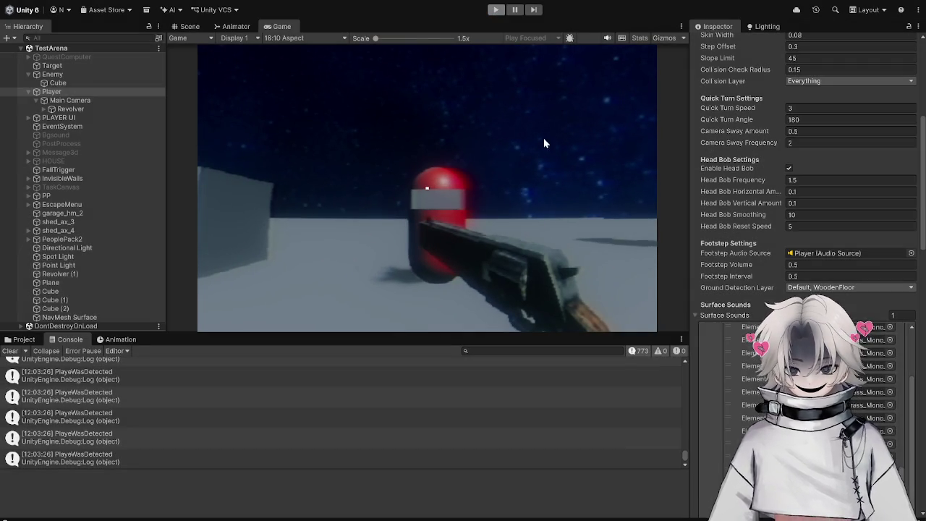
Select the Enemy and clear its Nav Mesh Agent Angular Speed value.
scroll(846, 218, down, 10)
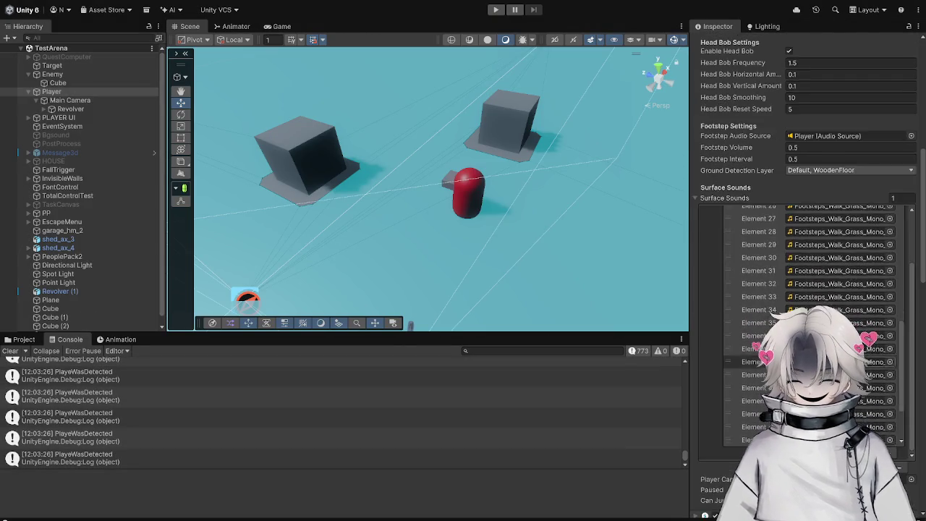
scroll(803, 217, down, 15)
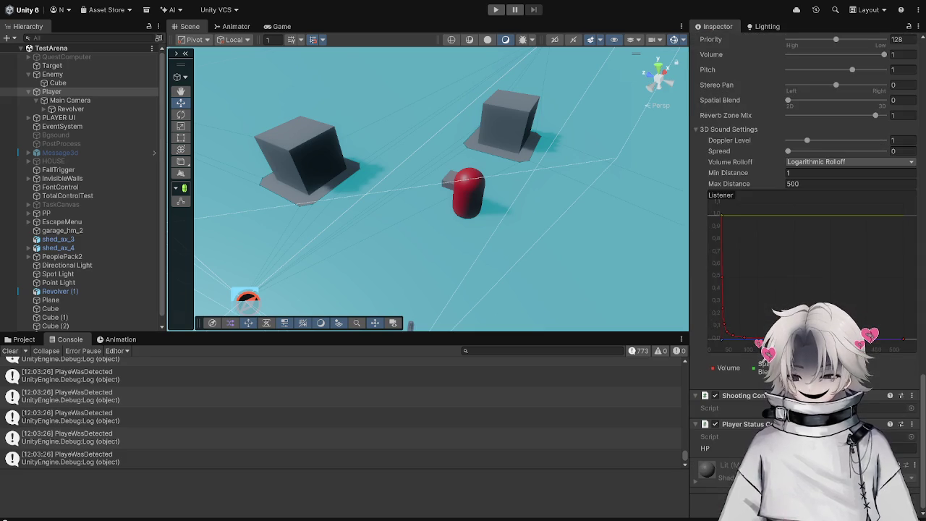
scroll(804, 217, up, 4)
scroll(804, 217, up, 10)
click(97, 73)
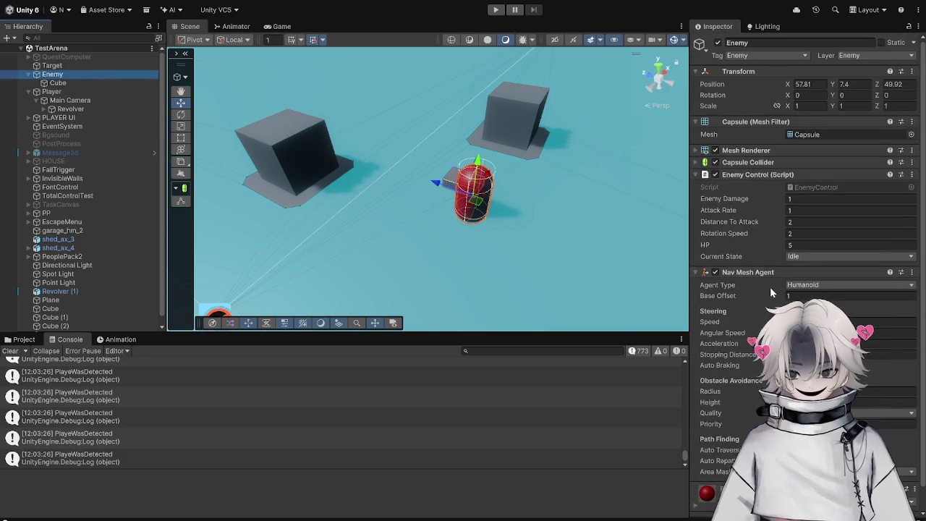
click(908, 309)
key(BackSpace)
text(1000)
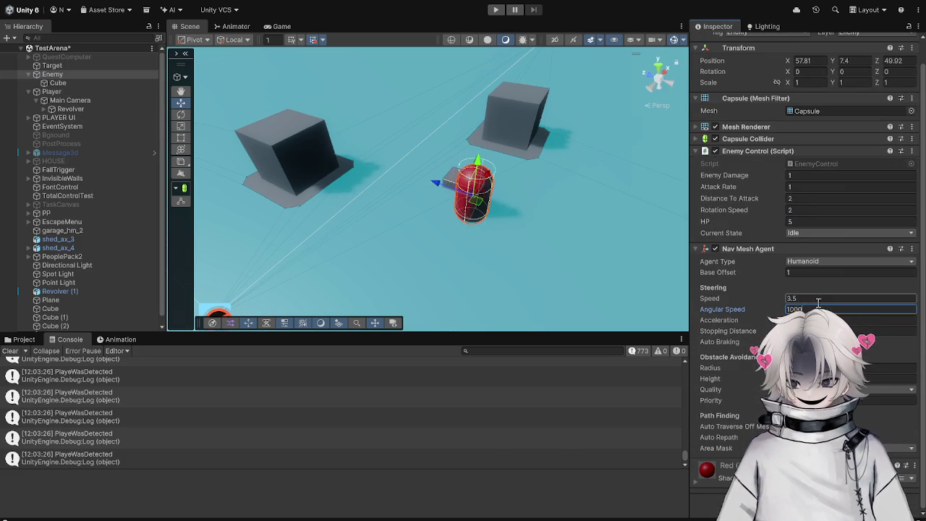
key(alt+Tab)
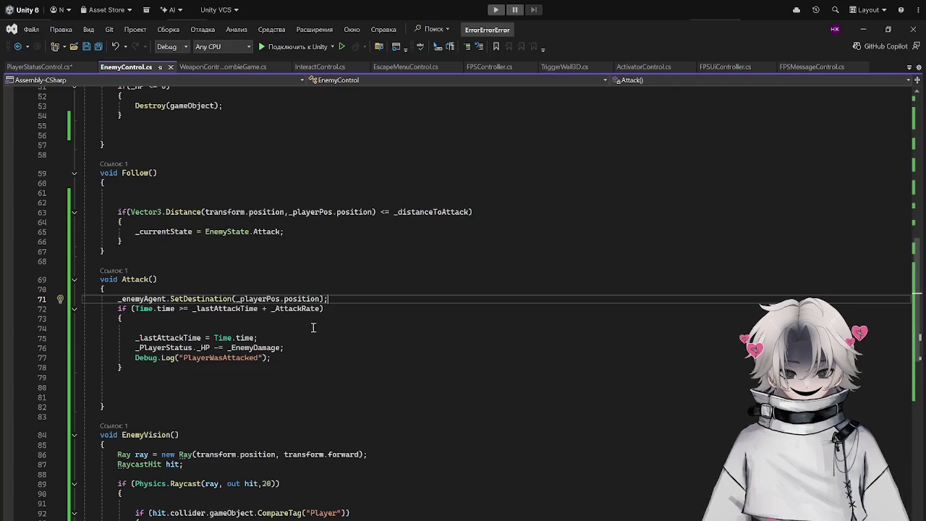
Check where Attack() and Follow() are called in EnemyControl.cs.
click(138, 279)
scroll(306, 304, up, 7)
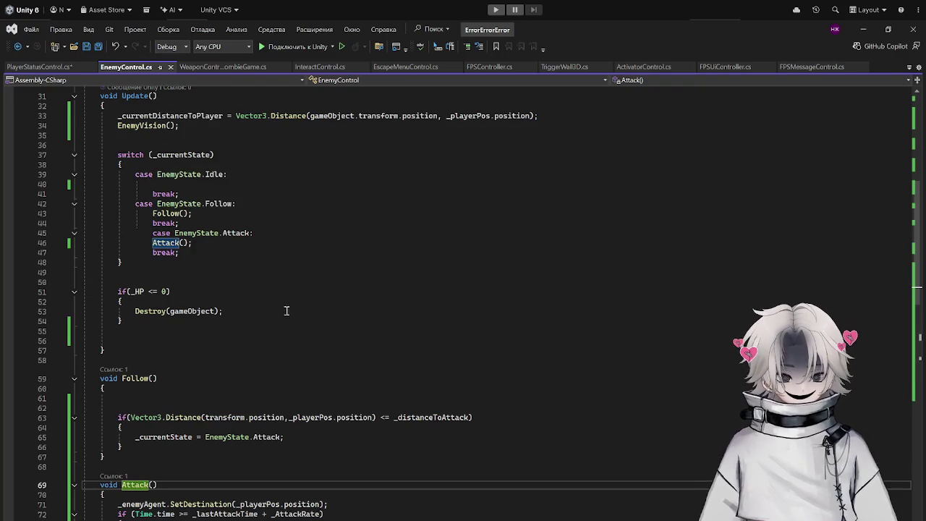
scroll(239, 309, down, 1)
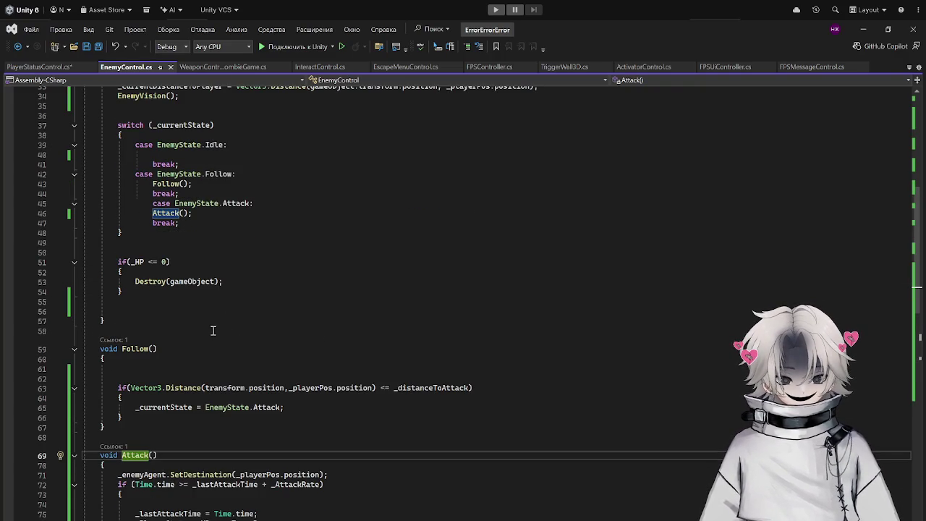
click(160, 348)
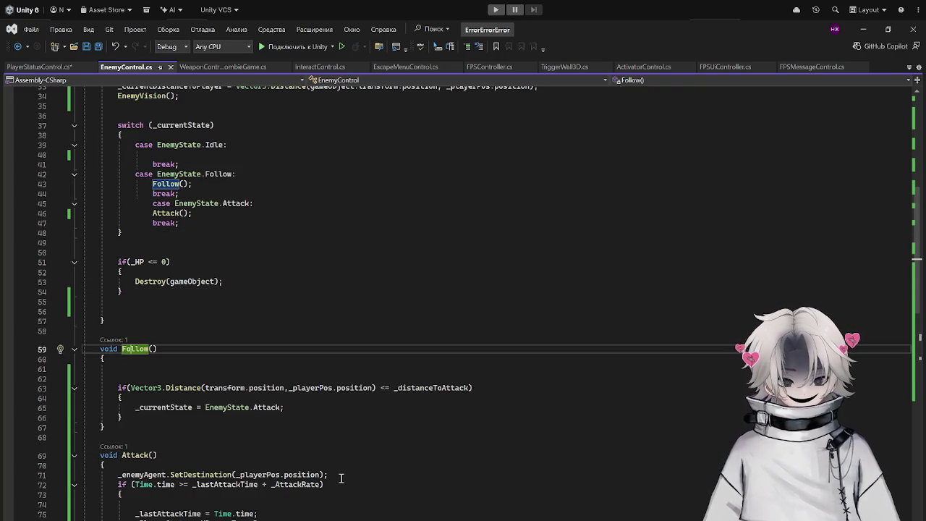
Move the SetDestination(_playerPos.position) line from Attack() to the top of Follow().
drag(330, 475, 105, 477)
key(Delete)
click(174, 377)
key(ctrl+v)
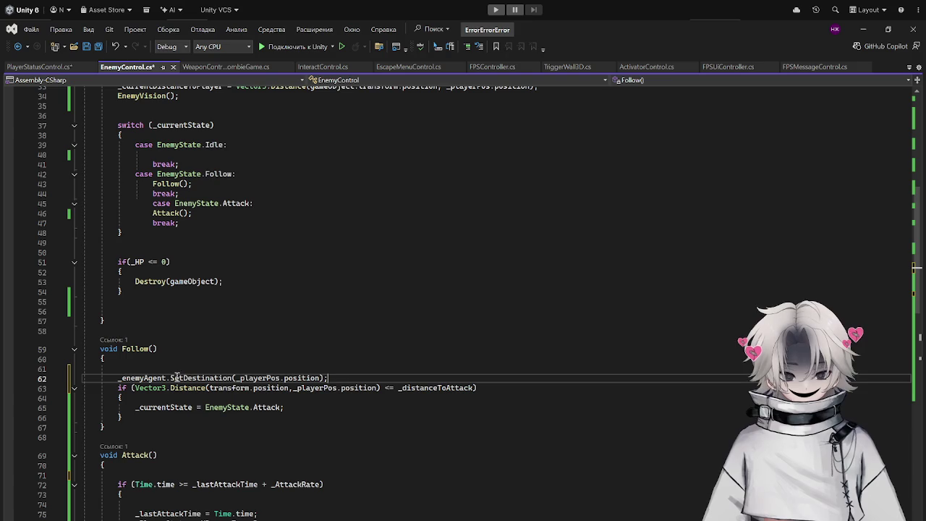
drag(327, 377, 118, 378)
click(123, 475)
key(ctrl+v)
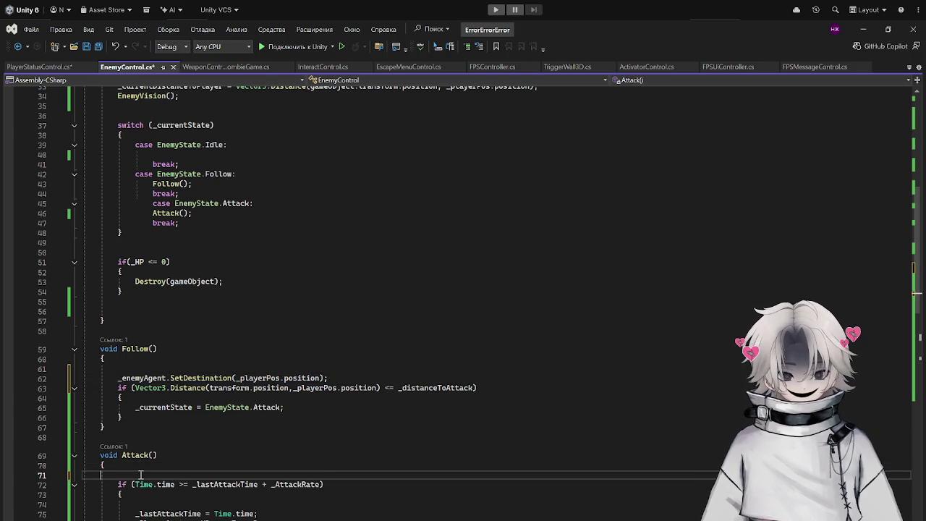
click(864, 30)
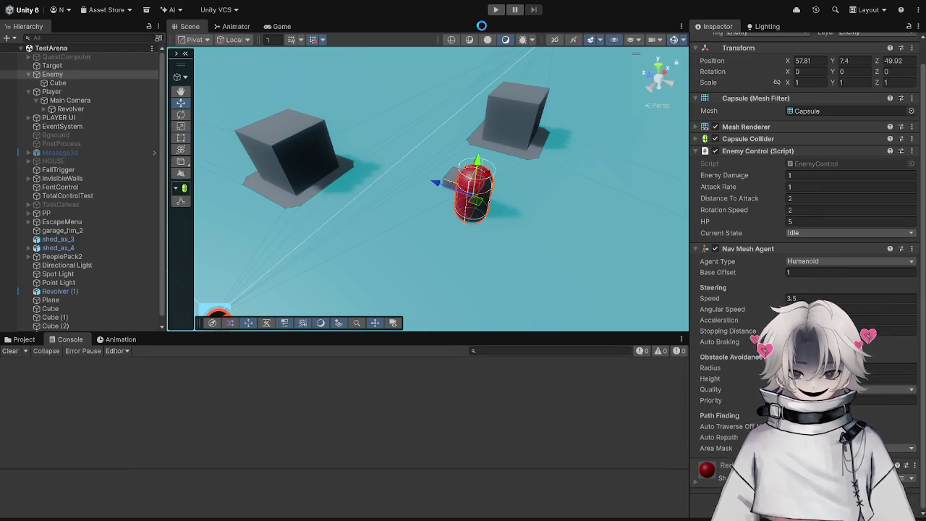
Select the Enemy, edit its Nav Mesh Agent Angular Speed, and start the game.
click(126, 72)
click(818, 309)
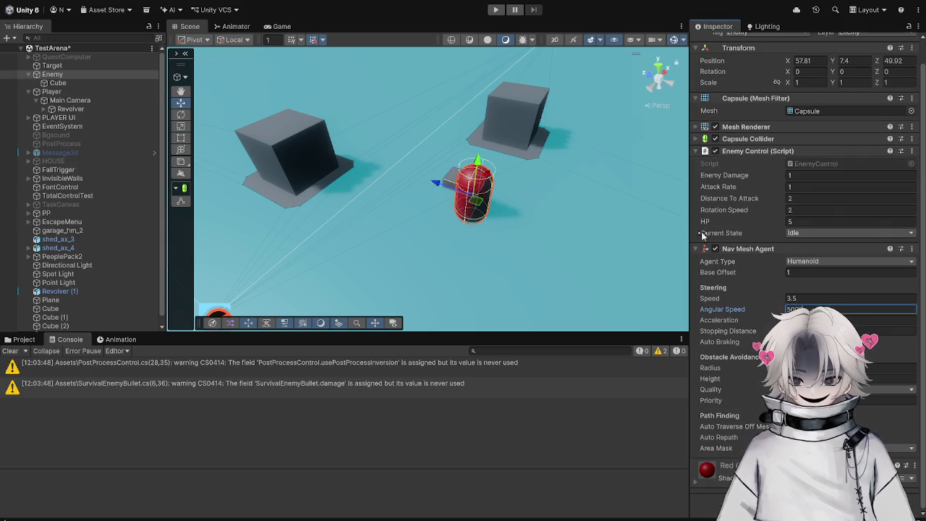
click(498, 10)
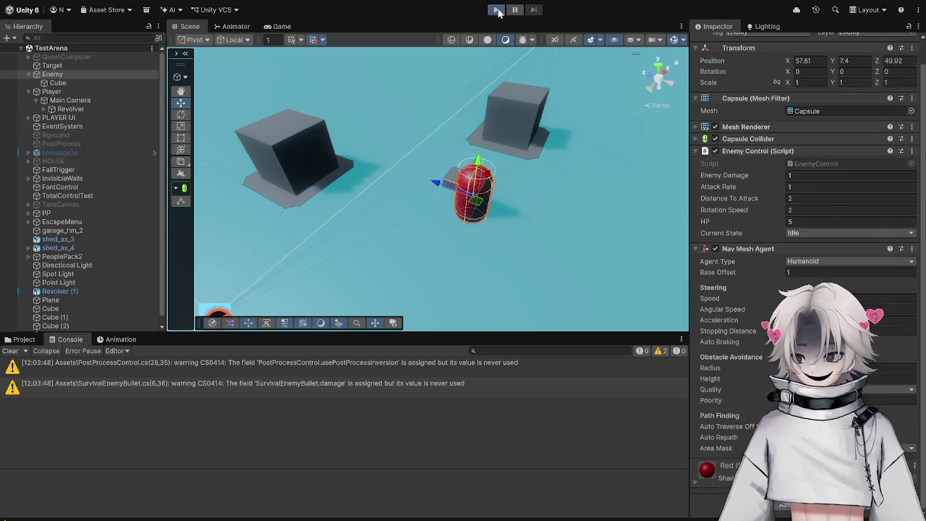
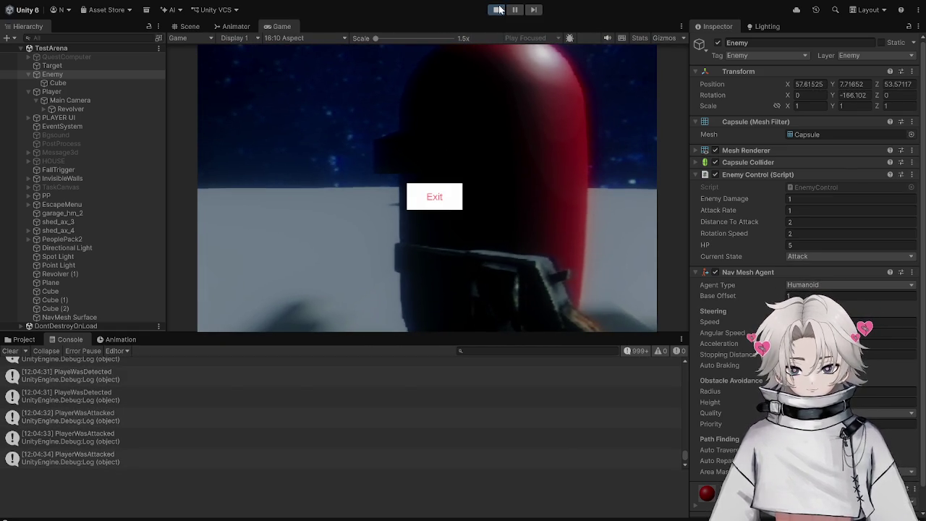
Remove the SetDestination chasing line from Attack() in EnemyControl.cs.
scroll(150, 312, down, 4)
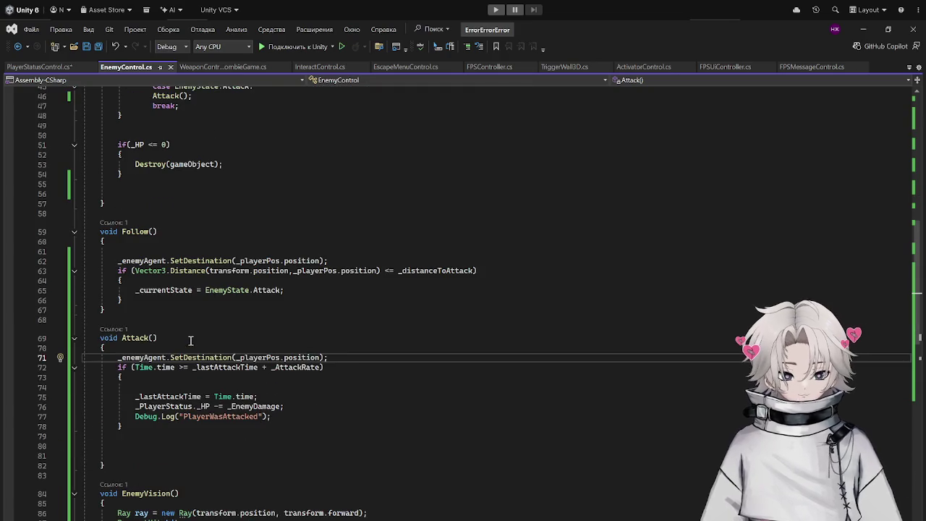
drag(352, 357, 78, 358)
key(ctrl+x)
Add transform.LookAt(_playerPos); inside Attack()'s attack-time if block, then return to Unity.
click(196, 379)
click(196, 390)
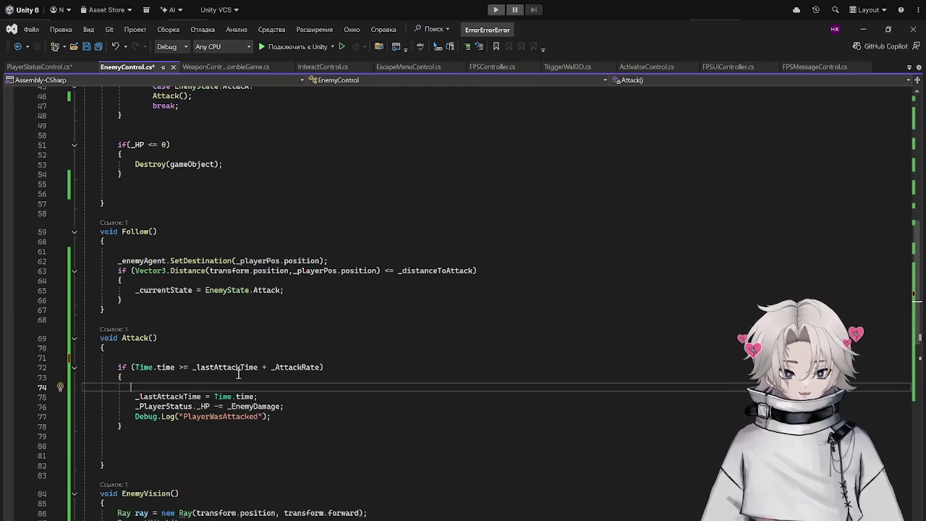
text(loo)
key(BackSpace)
key(BackSpace)
text(transform.)
key(BackSpace)
text(lk)
key(Tab)
text((_Pla)
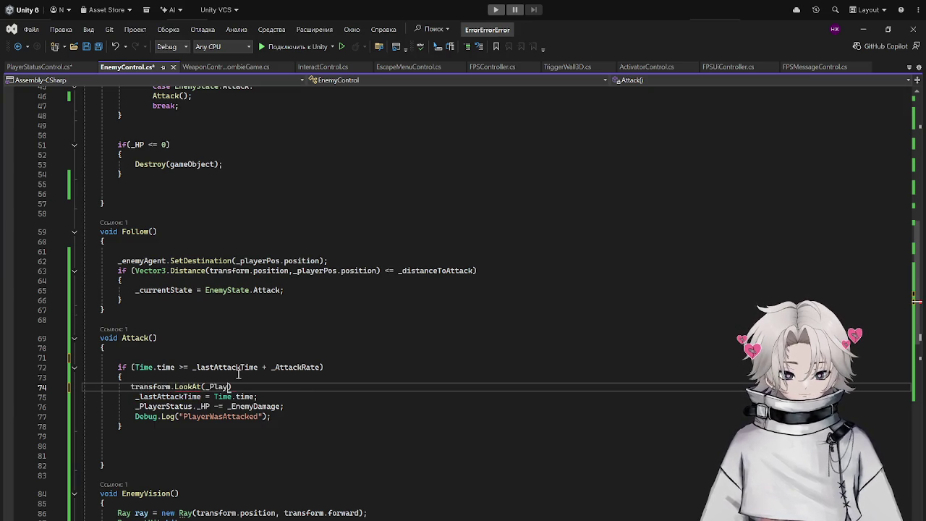
text(erPos)
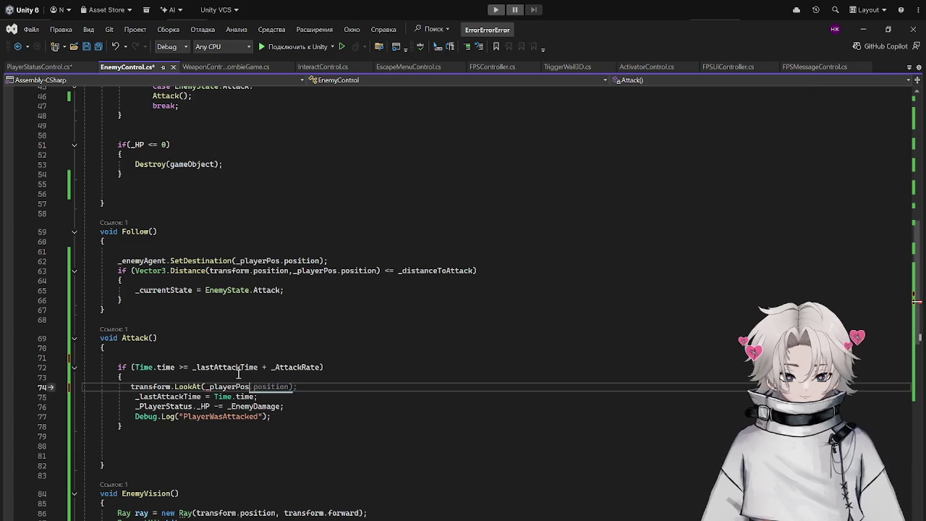
text();)
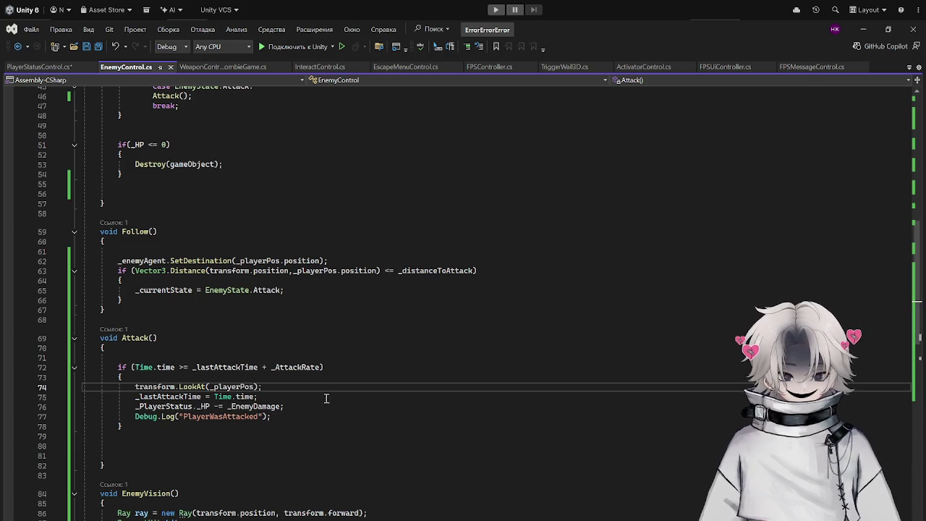
scroll(499, 294, down, 5)
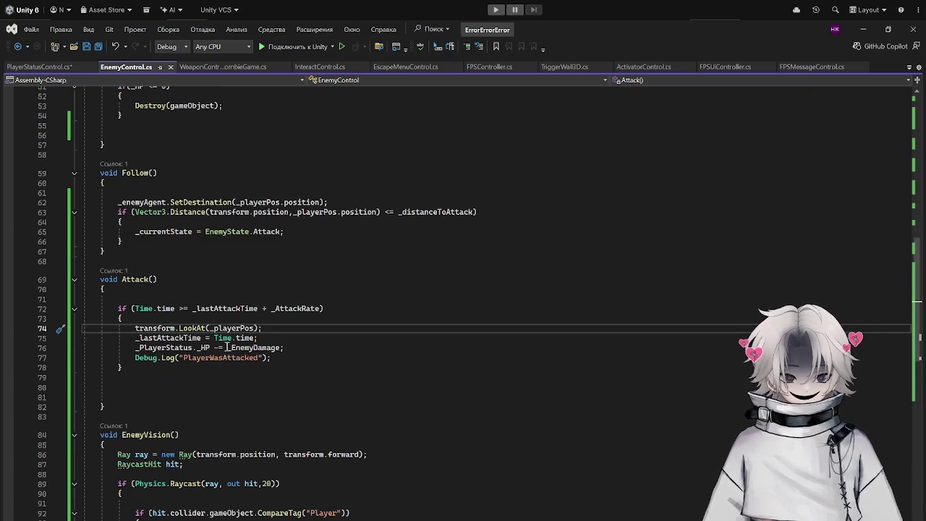
click(863, 29)
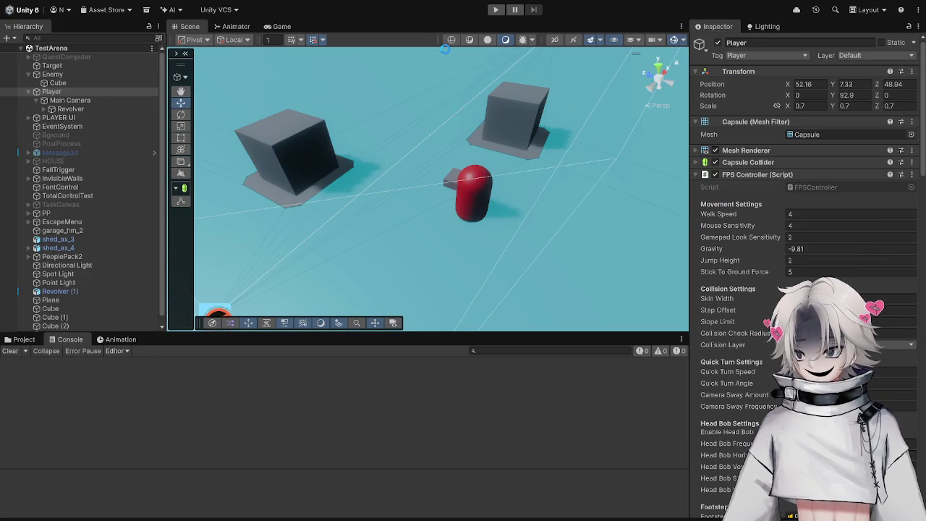
Playtest the arena, walking around the red capsule enemy until it detects and attacks, then stop.
click(497, 10)
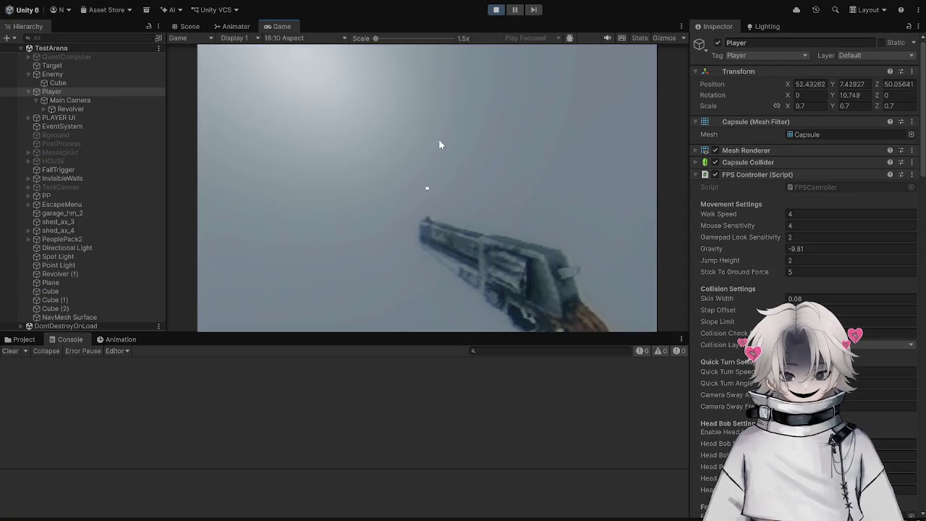
click(439, 144)
key(w)
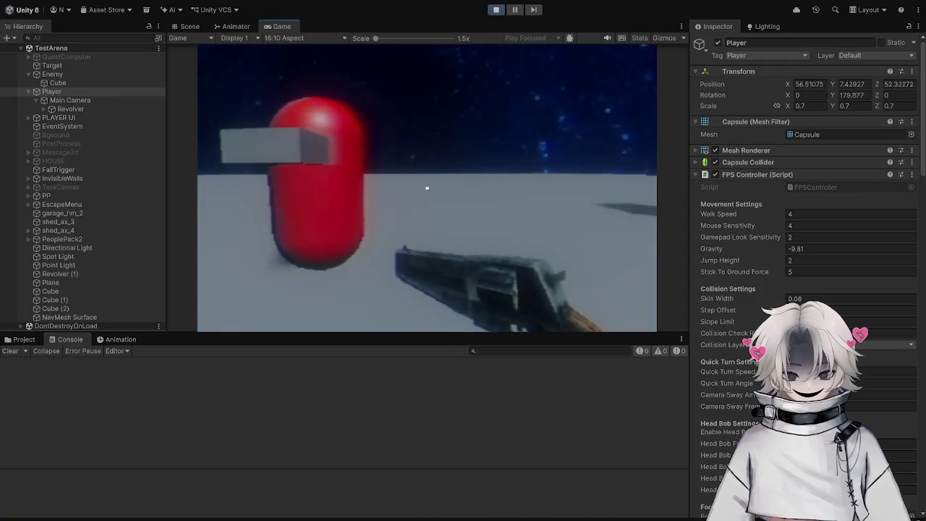
key(s)
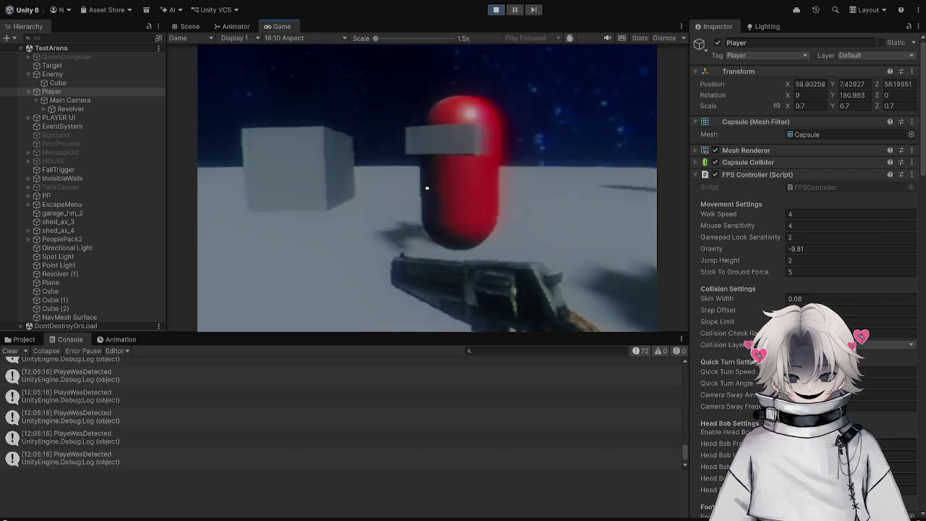
key(w)
key(d)
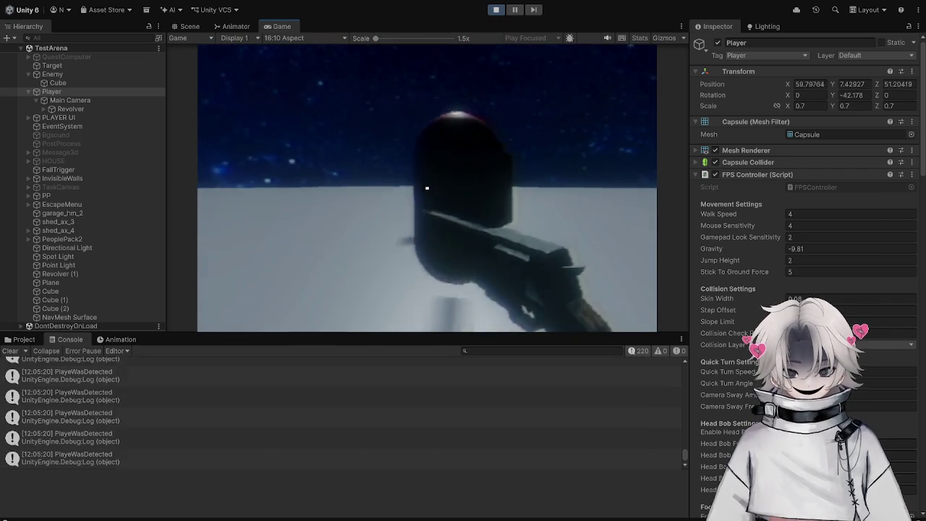
key(w)
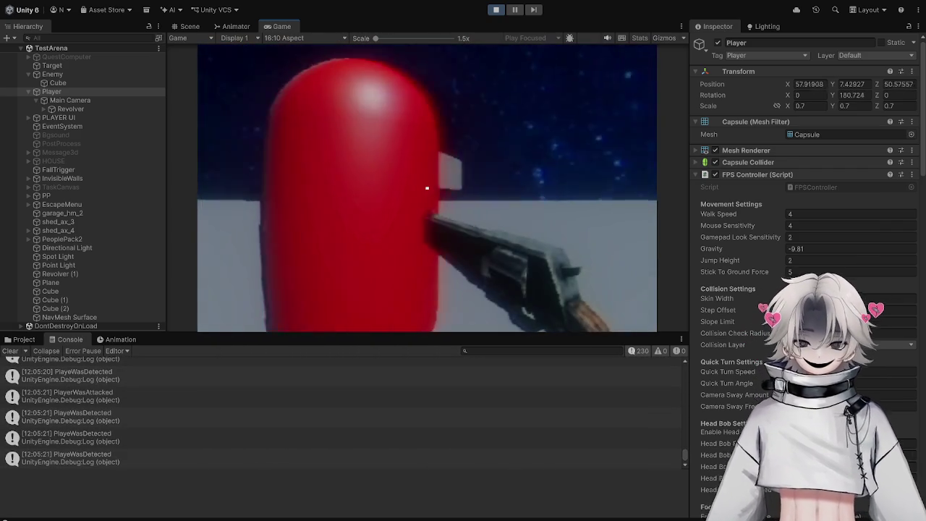
key(Escape)
key(ctrl+p)
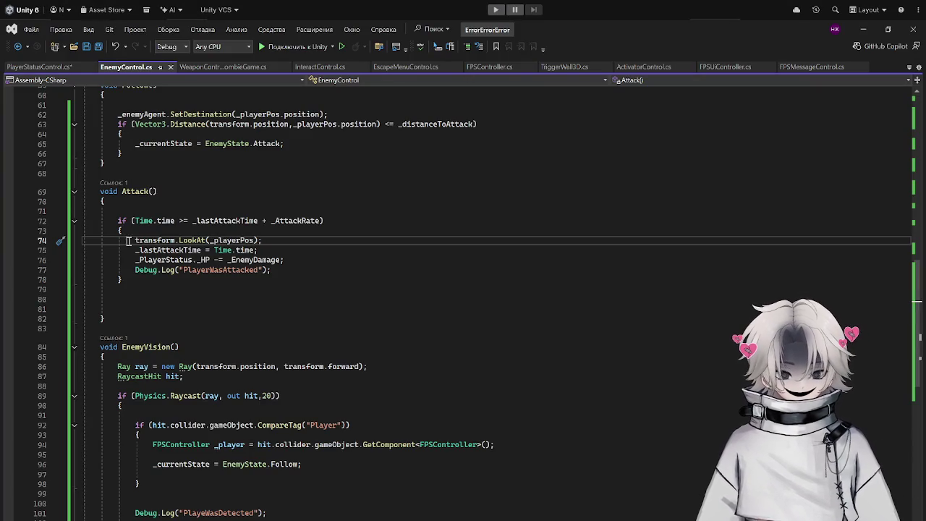
Select the transform.LookAt(_playerPos); line in Attack() and cut it out.
drag(128, 241, 379, 242)
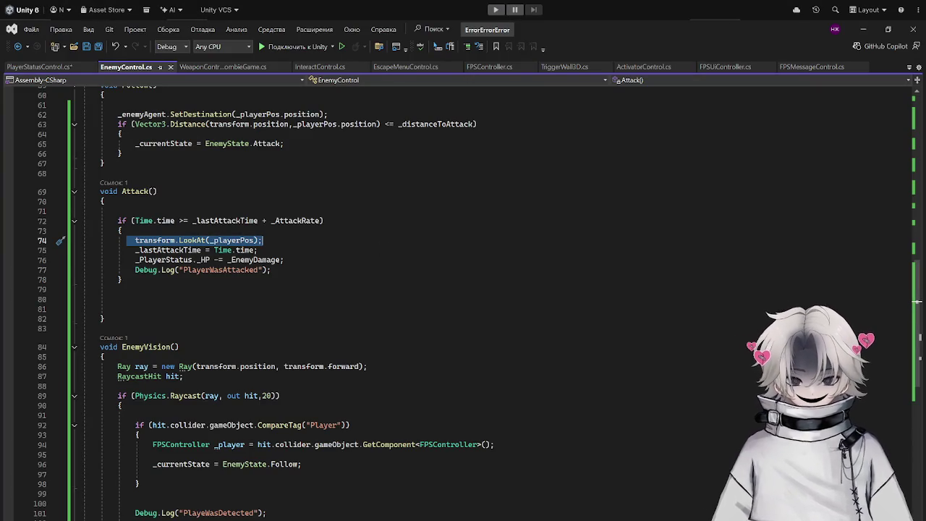
click(304, 243)
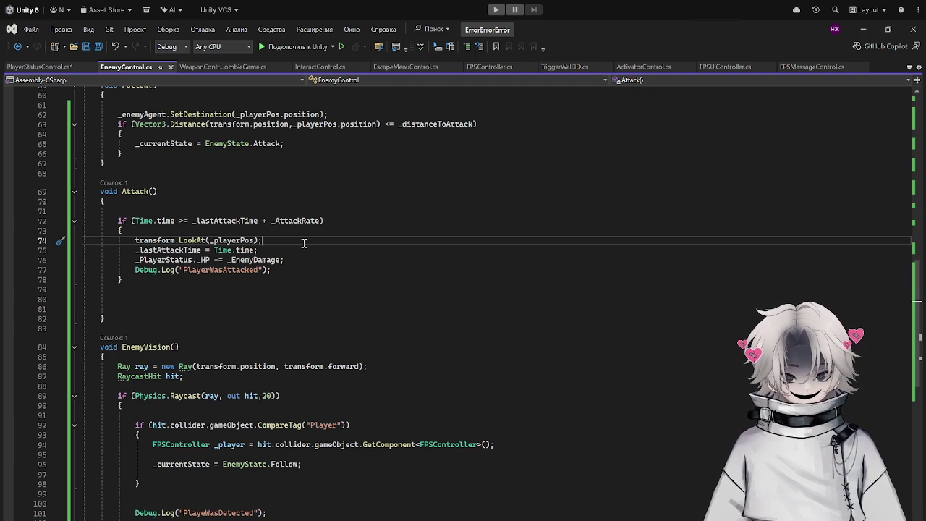
drag(136, 220, 322, 220)
click(319, 220)
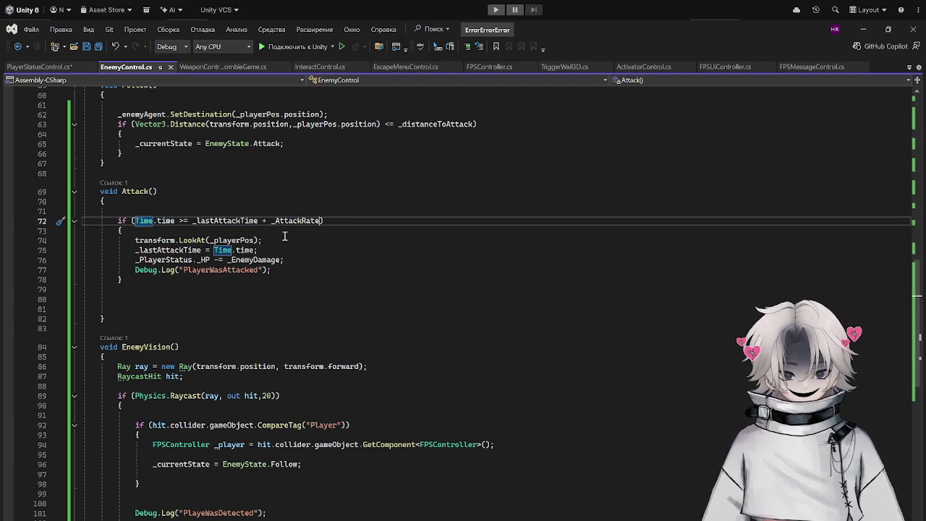
drag(263, 240, 123, 239)
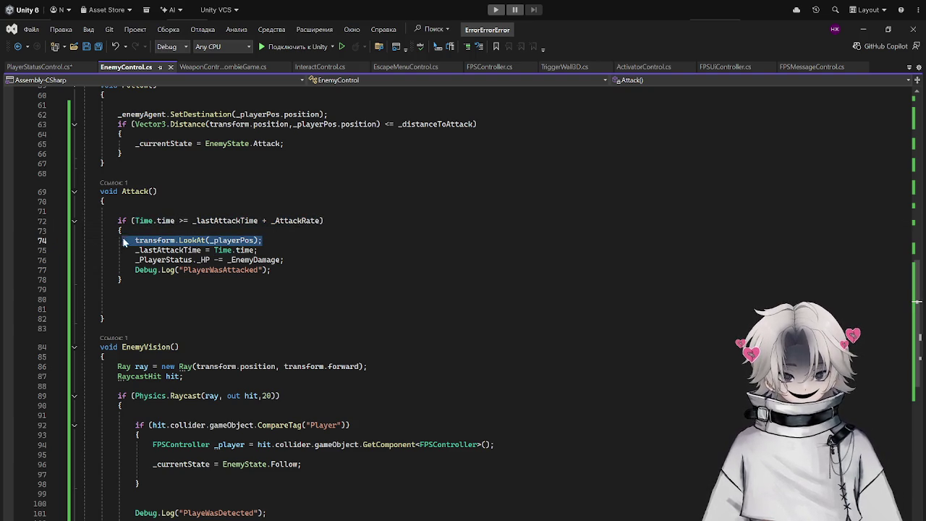
scroll(201, 268, up, 10)
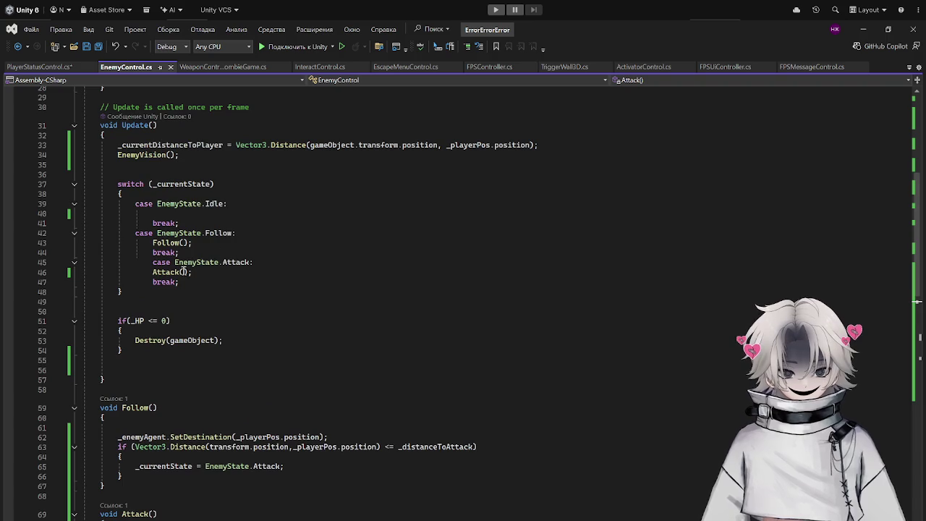
scroll(178, 262, down, 7)
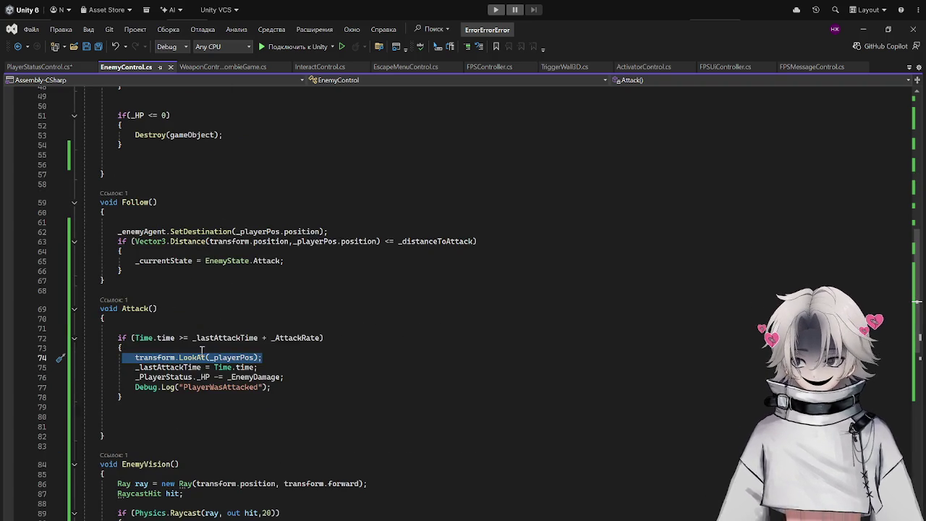
scroll(203, 349, down, 3)
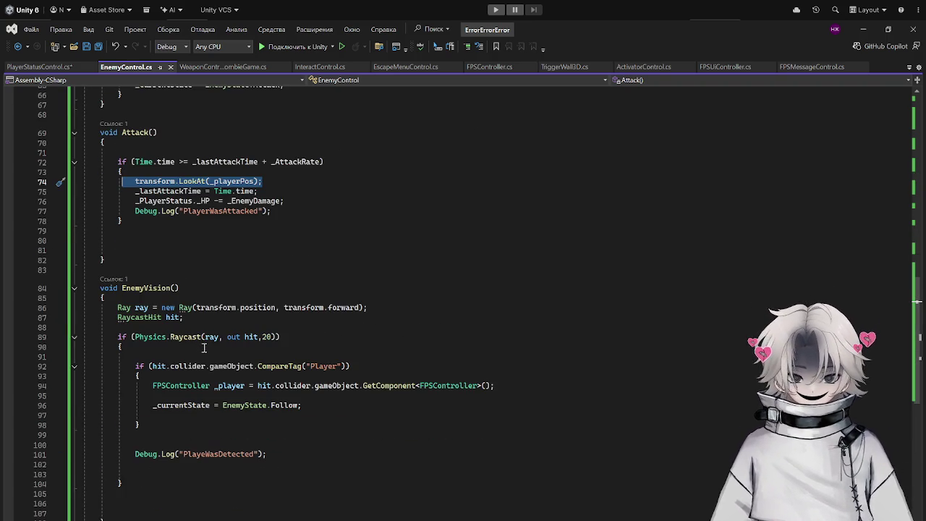
scroll(204, 348, up, 6)
scroll(223, 335, up, 5)
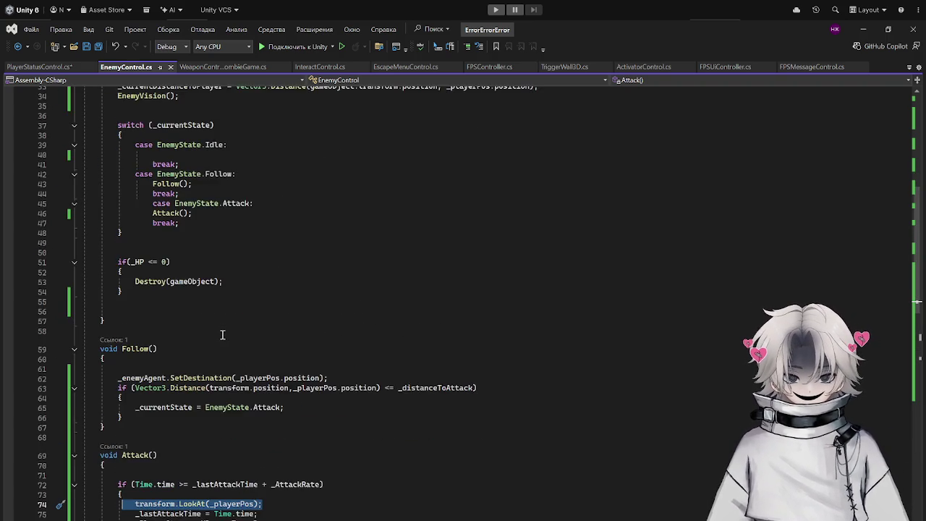
scroll(223, 334, down, 3)
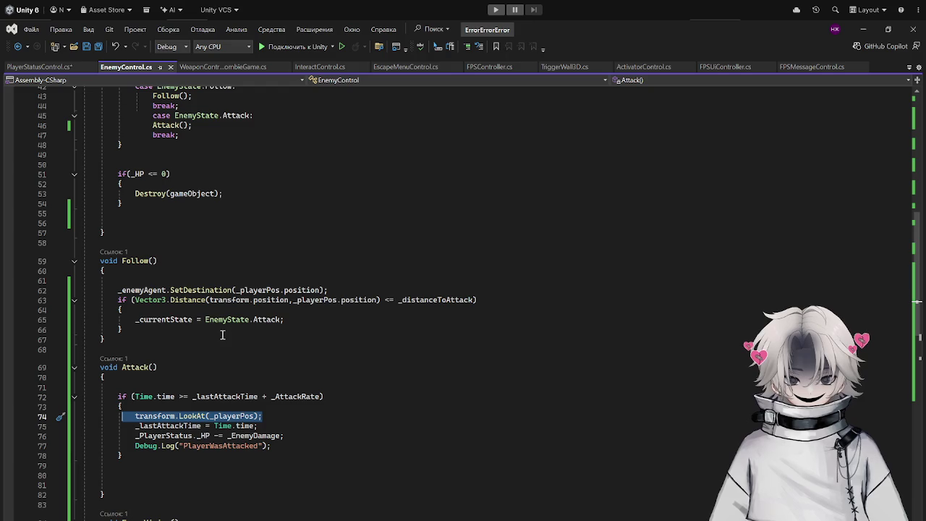
key(Delete)
Paste the LookAt line after _currentState = EnemyState.Attack; in Follow(), then return to Unity.
click(304, 319)
key(Return)
key(ctrl+v)
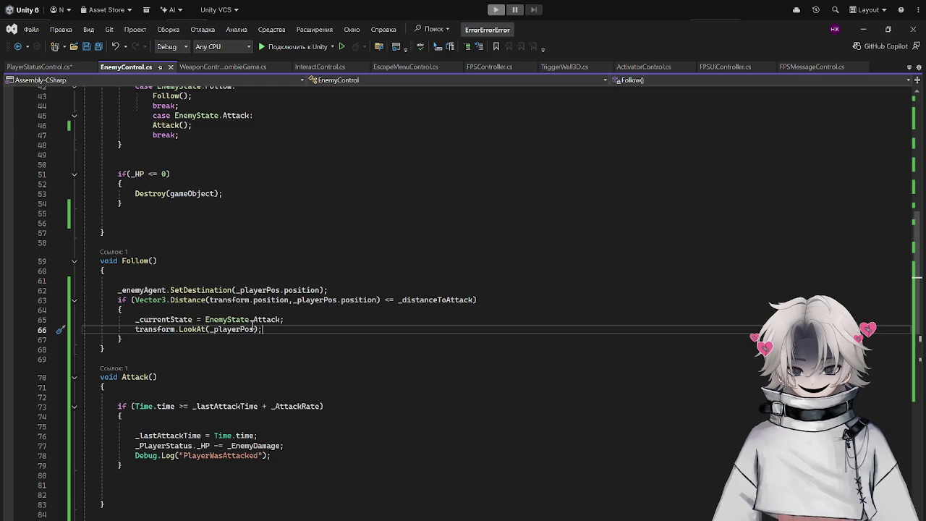
scroll(252, 323, down, 8)
click(865, 28)
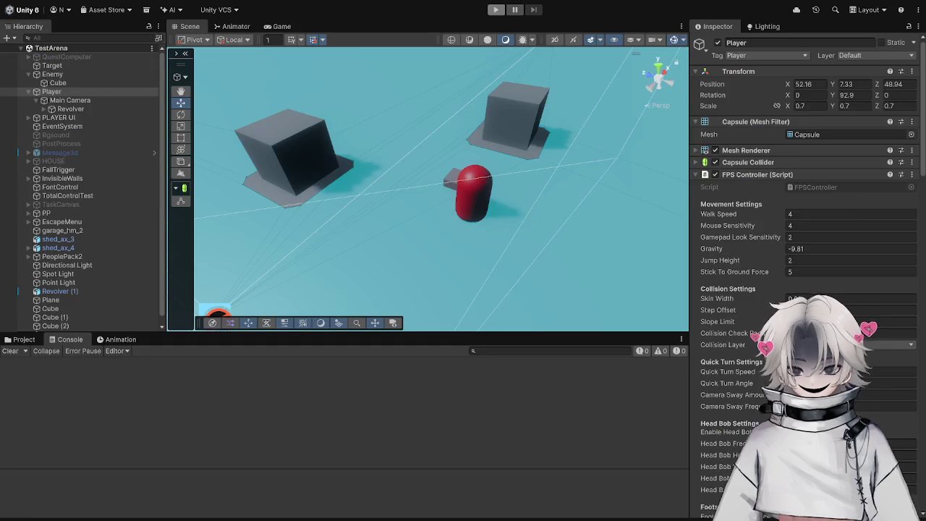
Play the arena, walking toward and away from the red enemy so it turns to face the player.
click(496, 10)
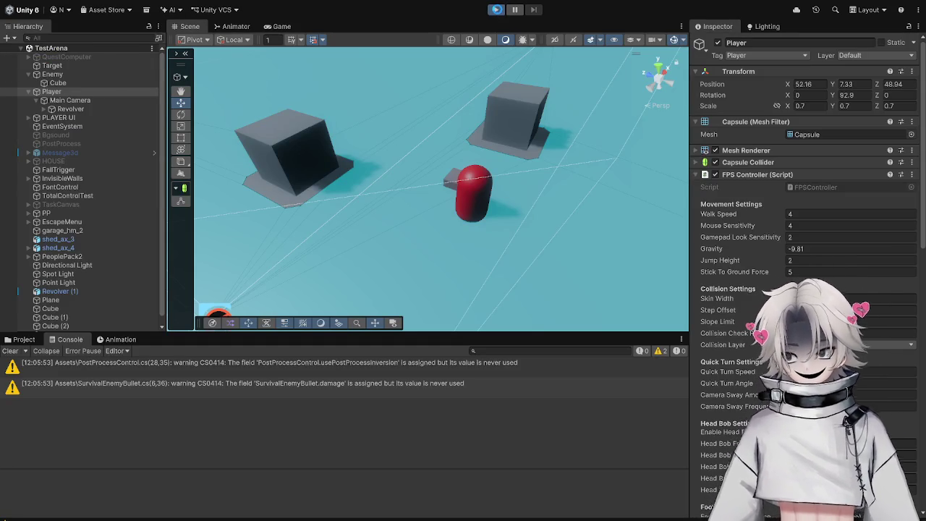
click(496, 10)
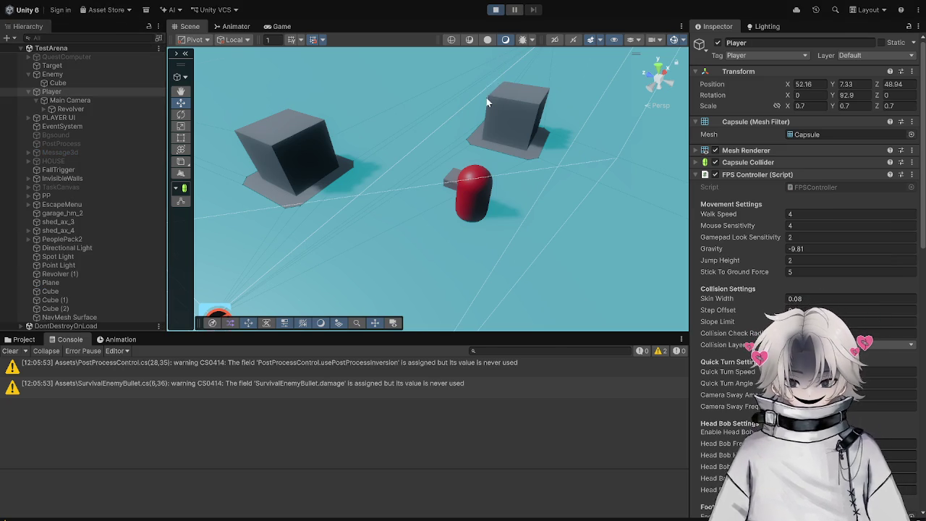
key(w)
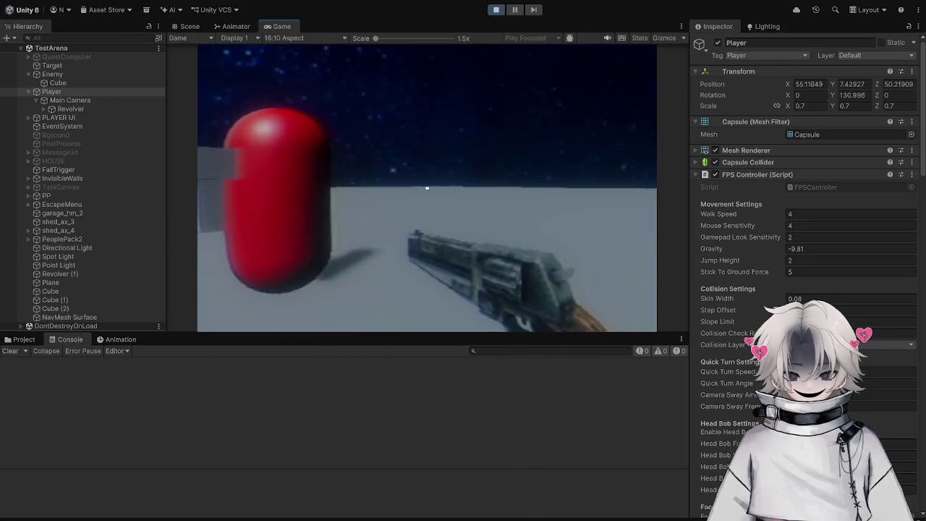
key(s)
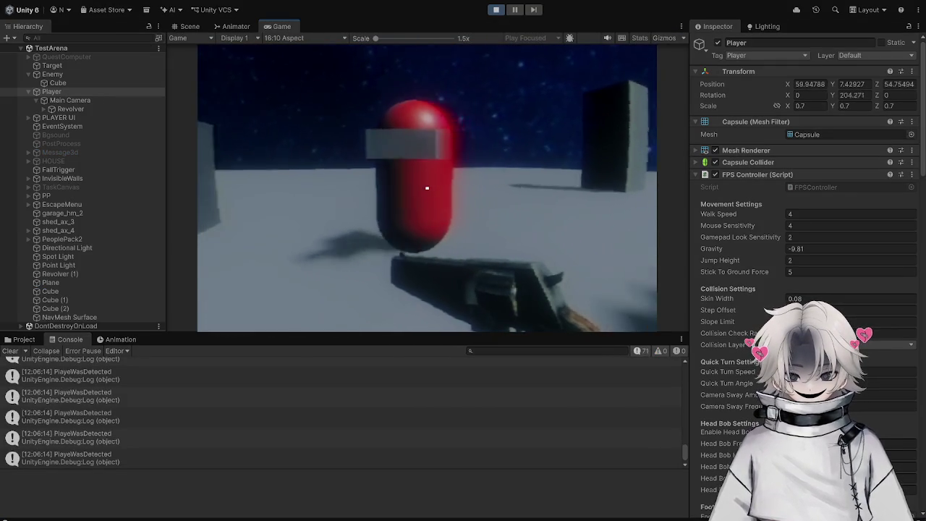
key(s)
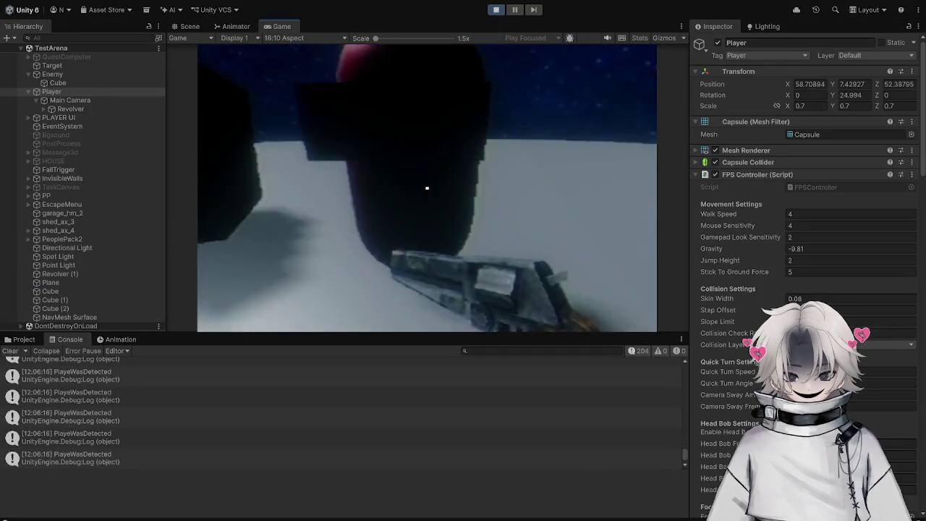
key(s)
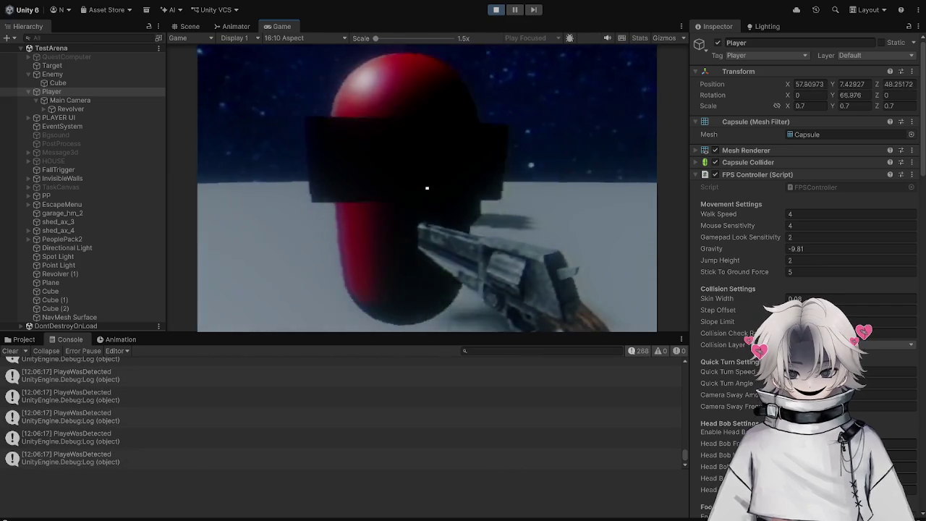
key(s)
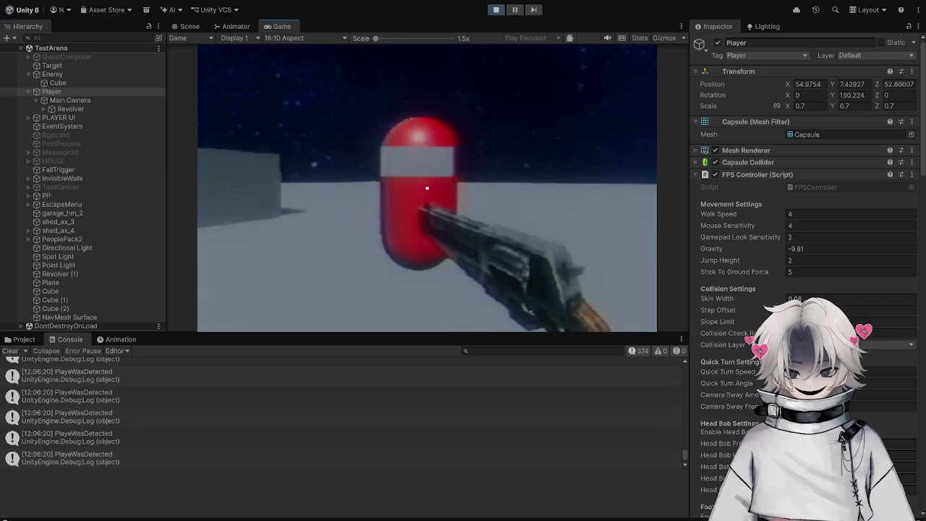
key(s)
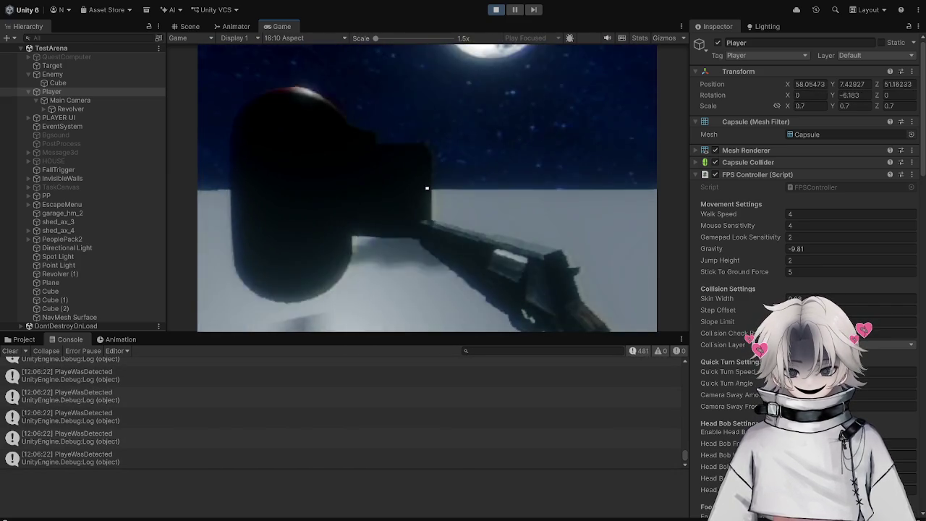
key(s)
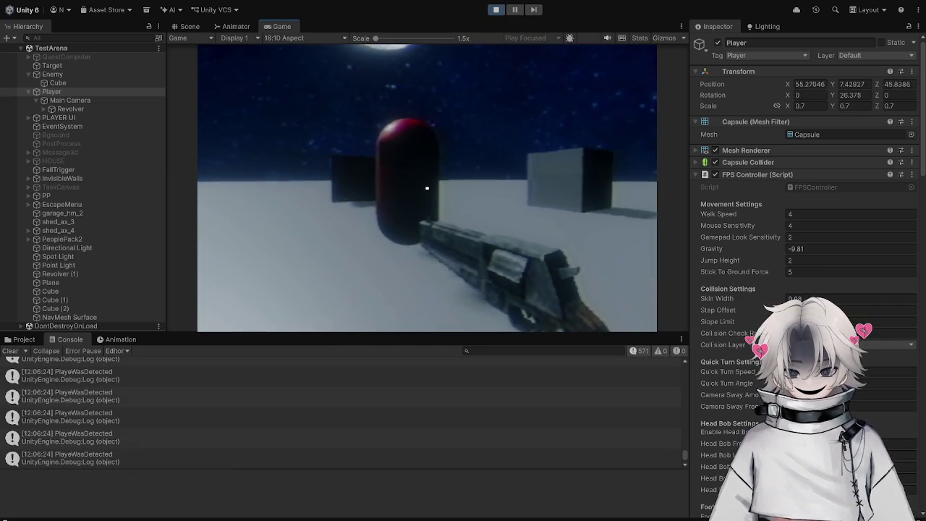
key(s)
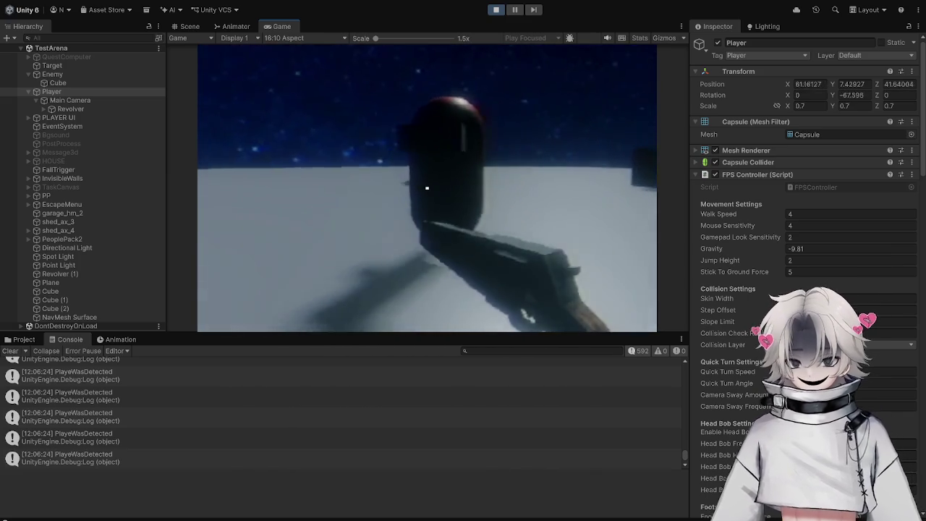
key(s)
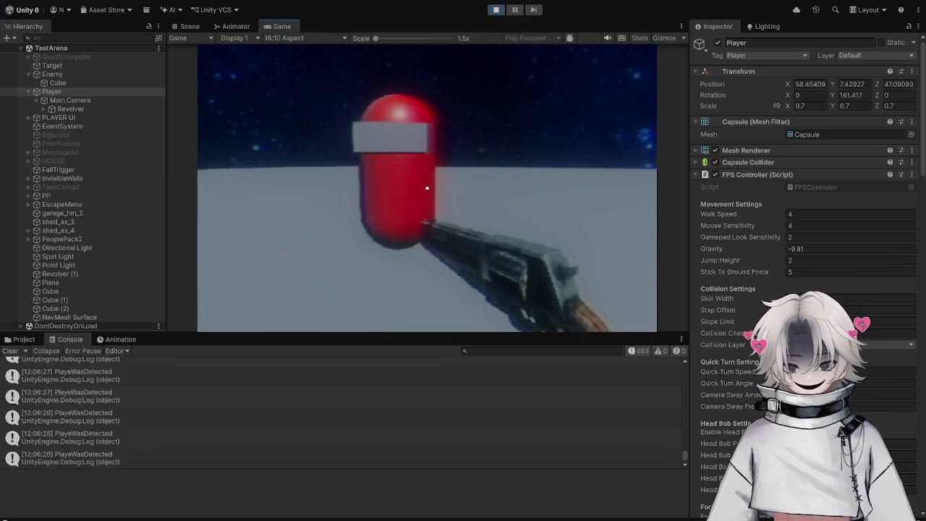
key(s)
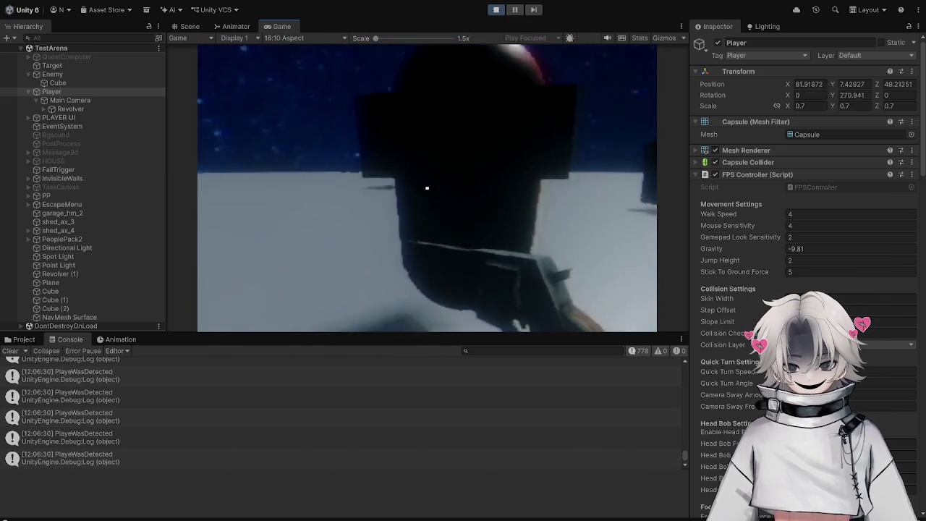
End the playtest and orbit the Scene view to see the player.
key(Escape)
click(496, 10)
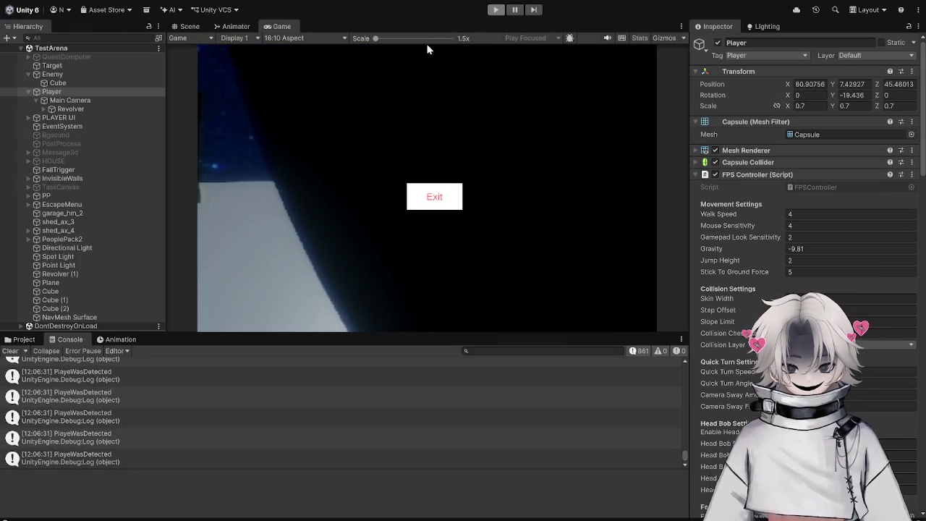
mouse_move(258, 58)
mouse_down()
mouse_move(581, 113)
mouse_move(506, 181)
mouse_move(514, 123)
mouse_move(542, 128)
mouse_up()
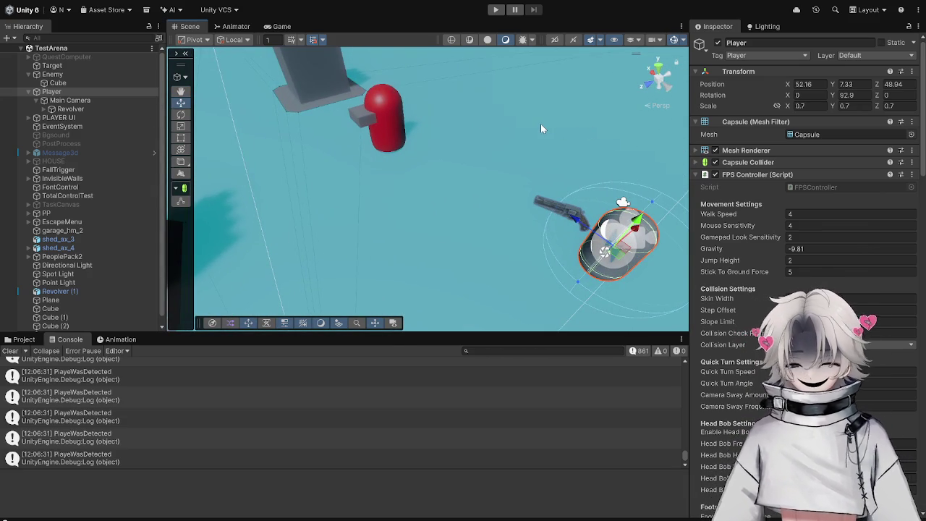
Review Follow(), Attack() and Update() in EnemyControl.cs, then return to the Unity scene.
key(alt+Tab)
scroll(275, 280, down, 7)
scroll(252, 440, up, 7)
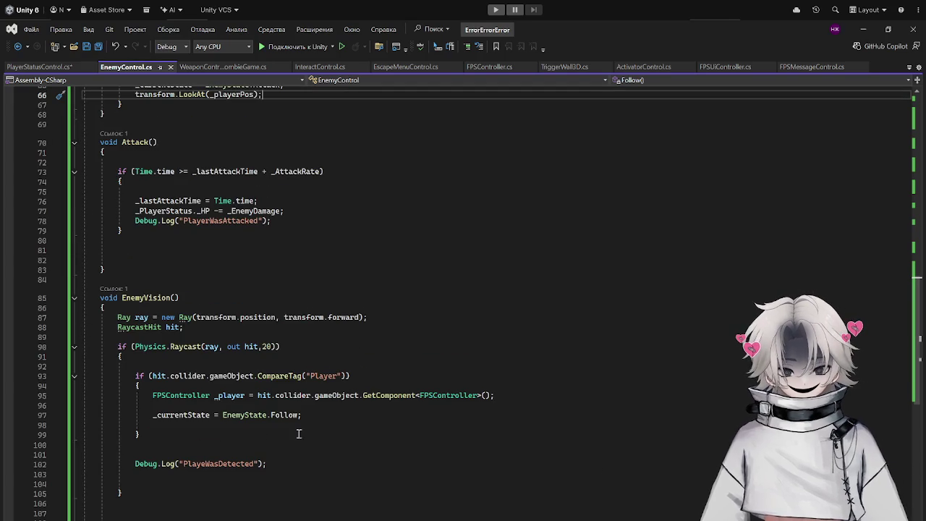
scroll(253, 275, up, 4)
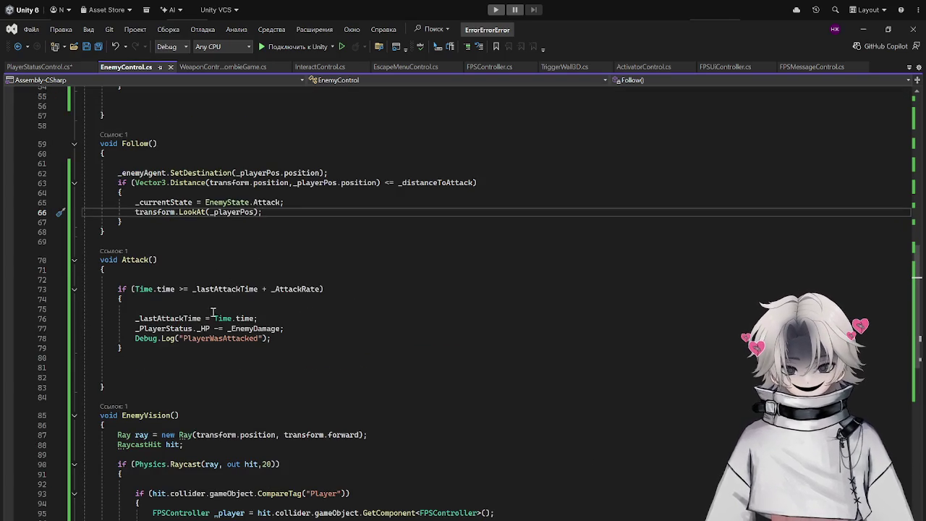
scroll(274, 293, up, 14)
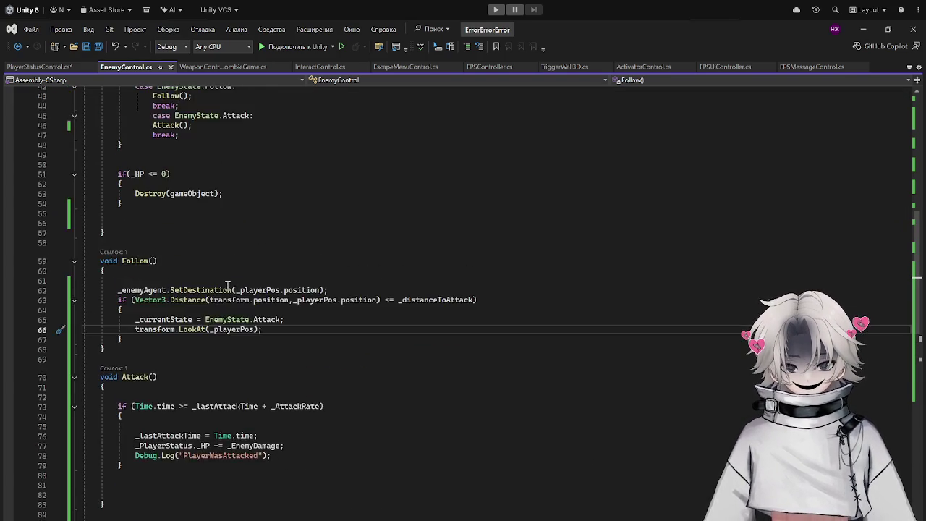
scroll(274, 293, down, 6)
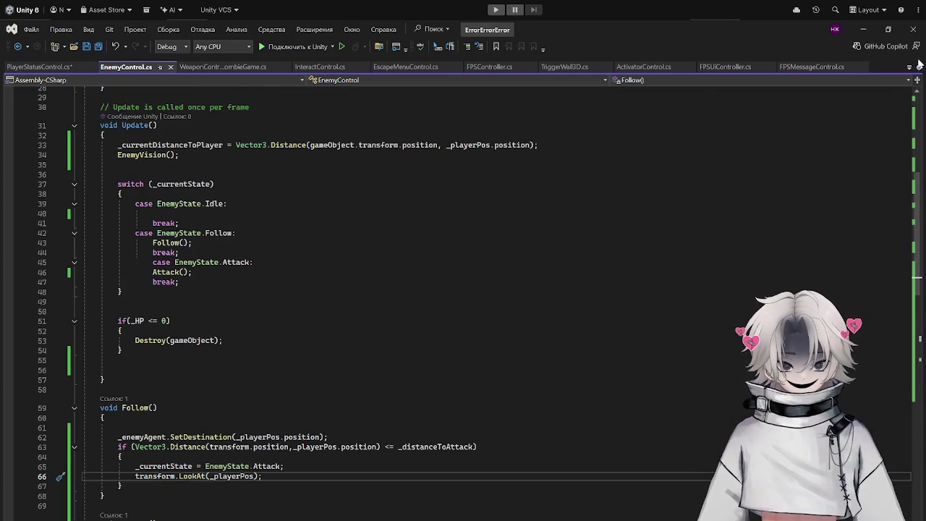
key(alt+Tab)
mouse_move(349, 162)
mouse_down()
mouse_move(460, 159)
mouse_move(333, 165)
mouse_up()
Select the Revolver and check its Animator graph shows Revolver Idle and Shoot states.
click(91, 74)
click(83, 109)
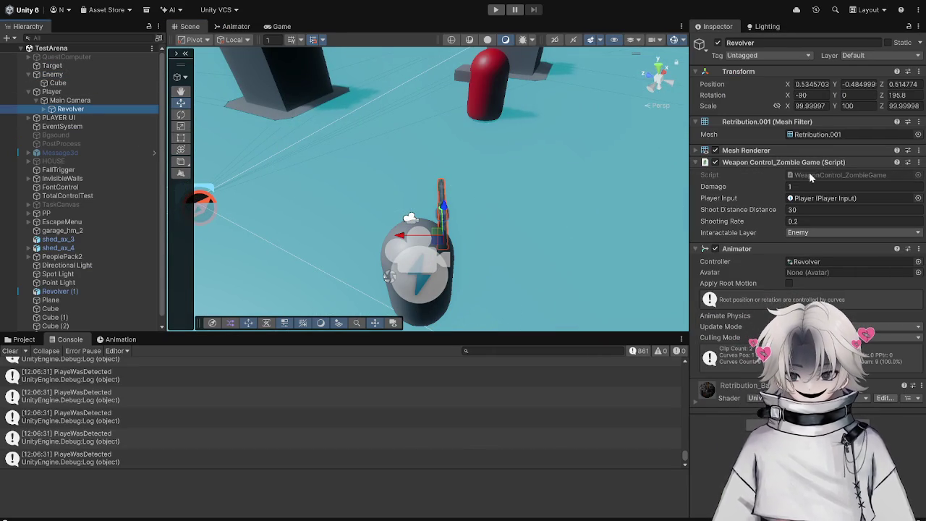
click(236, 26)
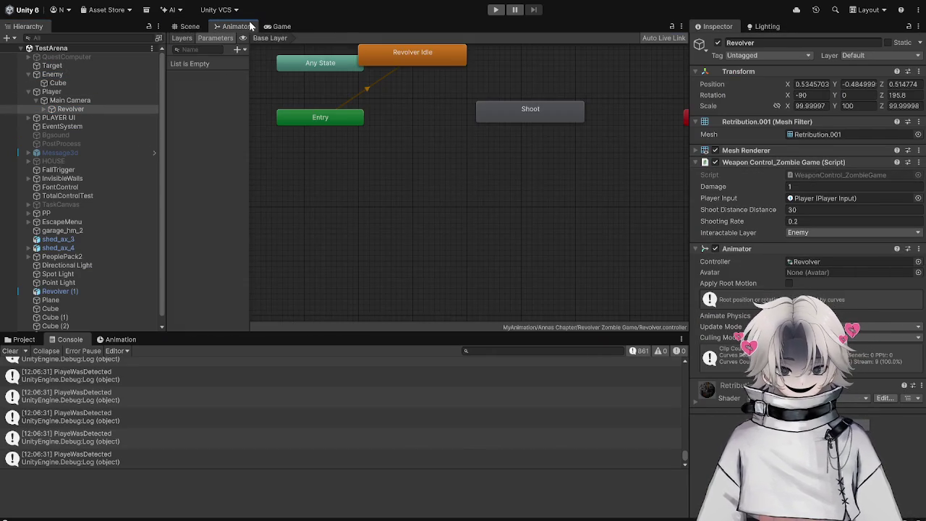
click(189, 26)
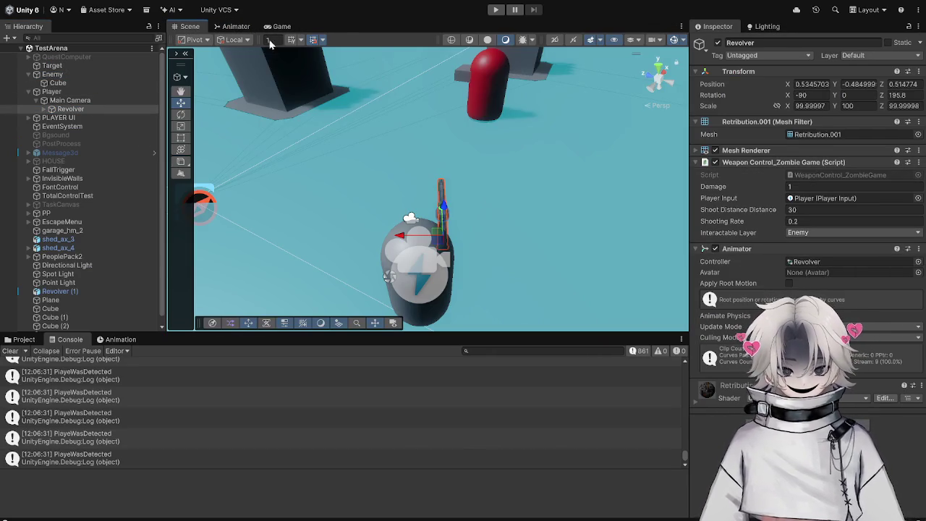
Open WeaponControl_ZombieGame.cs and review how Update fires through HandleRaycast and _canShoot.
double_click(826, 173)
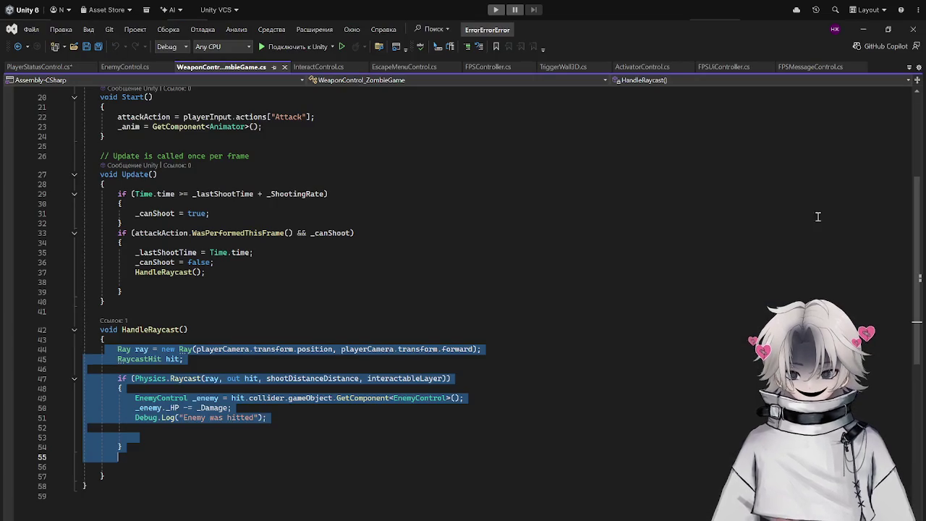
scroll(264, 314, up, 6)
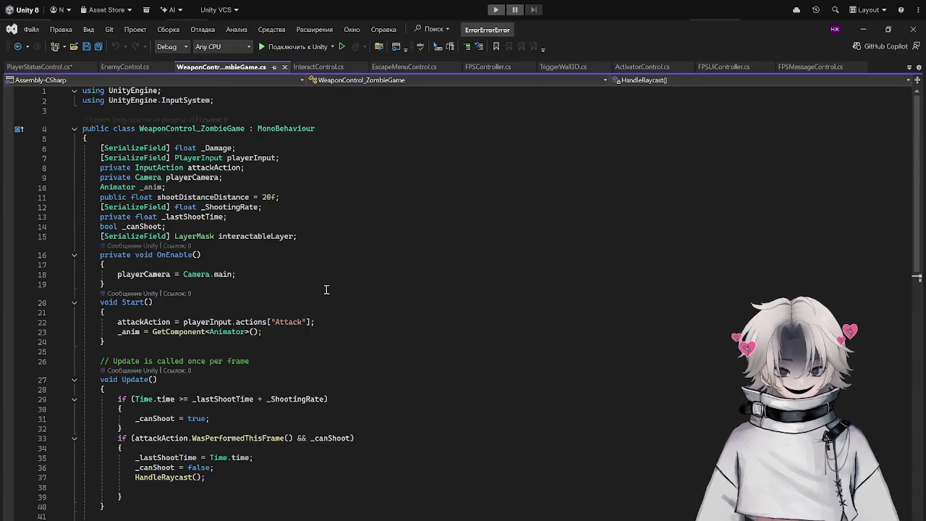
scroll(327, 289, down, 5)
scroll(326, 290, down, 6)
scroll(218, 275, up, 6)
scroll(214, 251, up, 4)
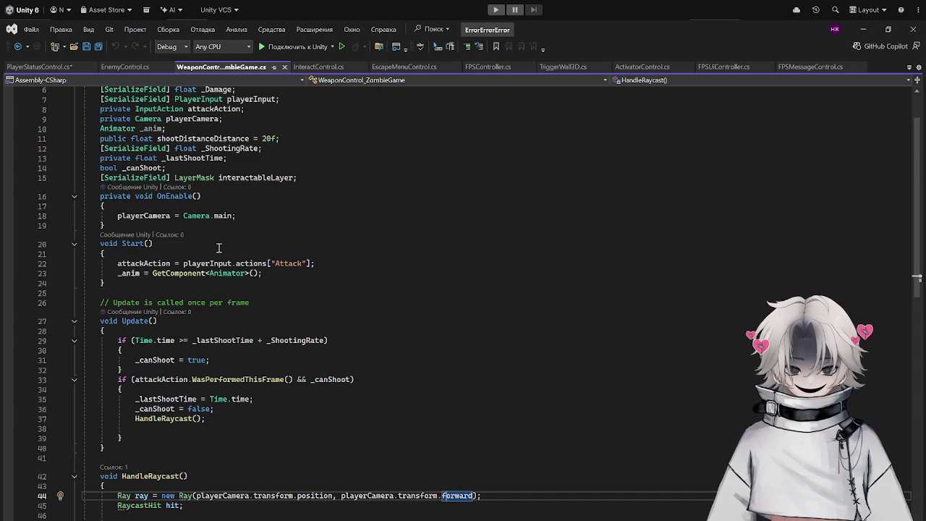
scroll(238, 351, down, 2)
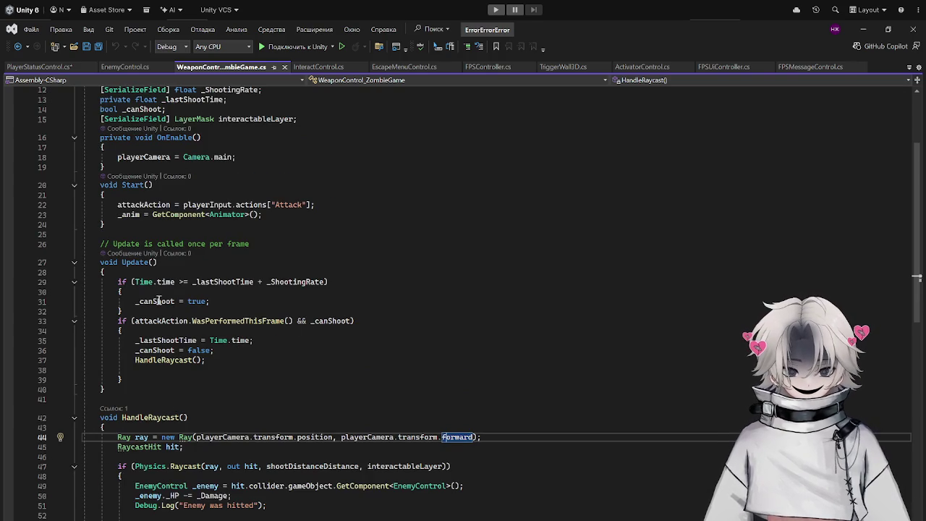
click(174, 359)
click(163, 350)
Add _anim.Play("Shoot"); at the start of Update's firing block.
click(196, 331)
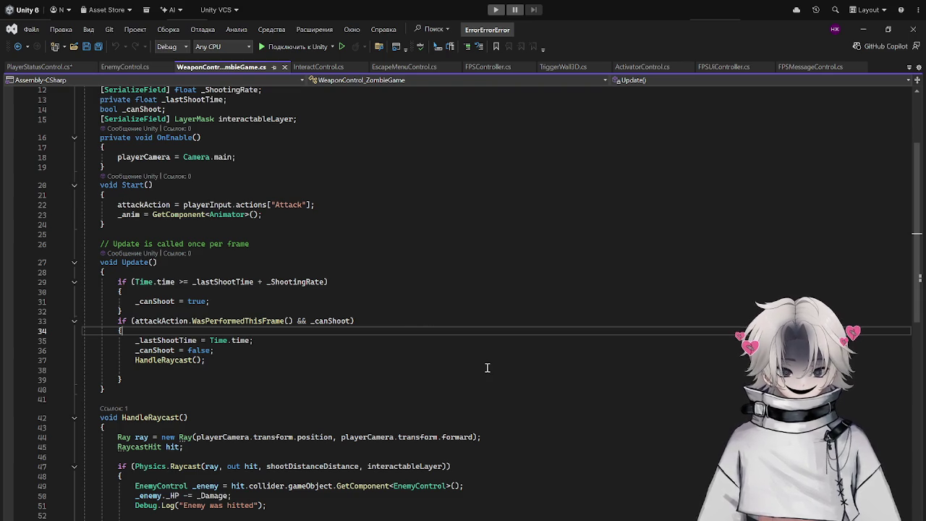
key(Return)
text(_anim.P)
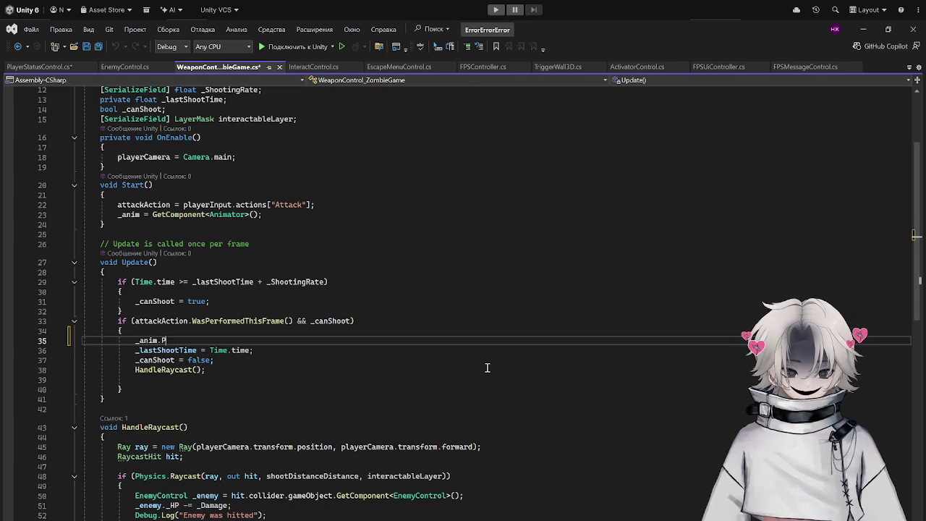
text(lay("Shoo)
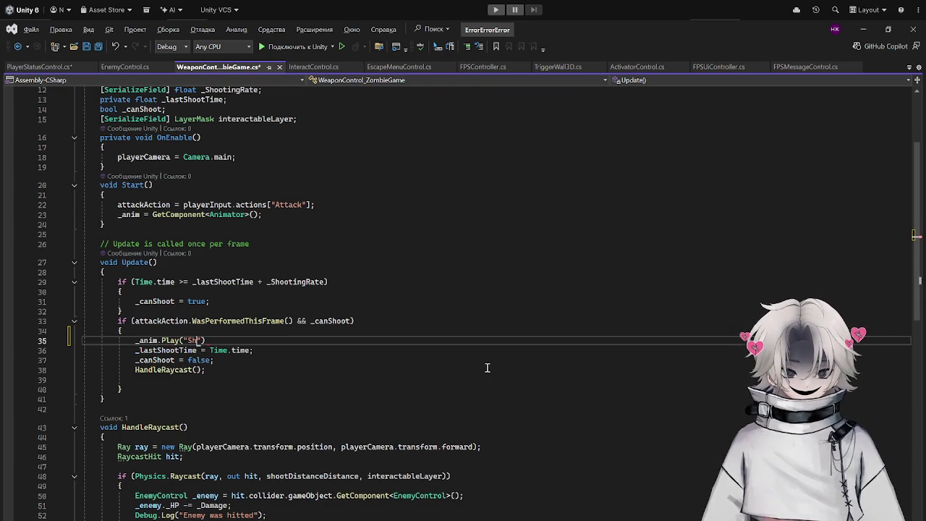
text(t"))
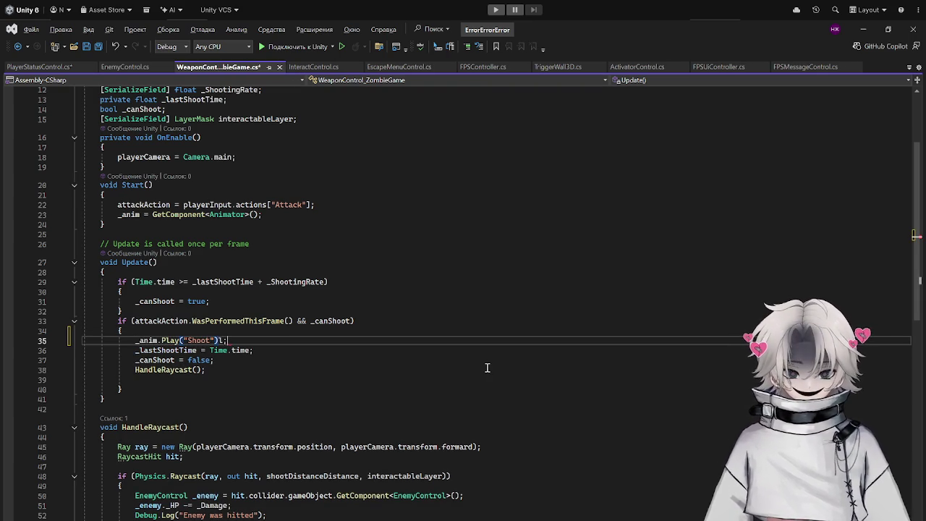
text(;)
Save WeaponControl_ZombieGame.cs and return to Unity.
key(ctrl+s)
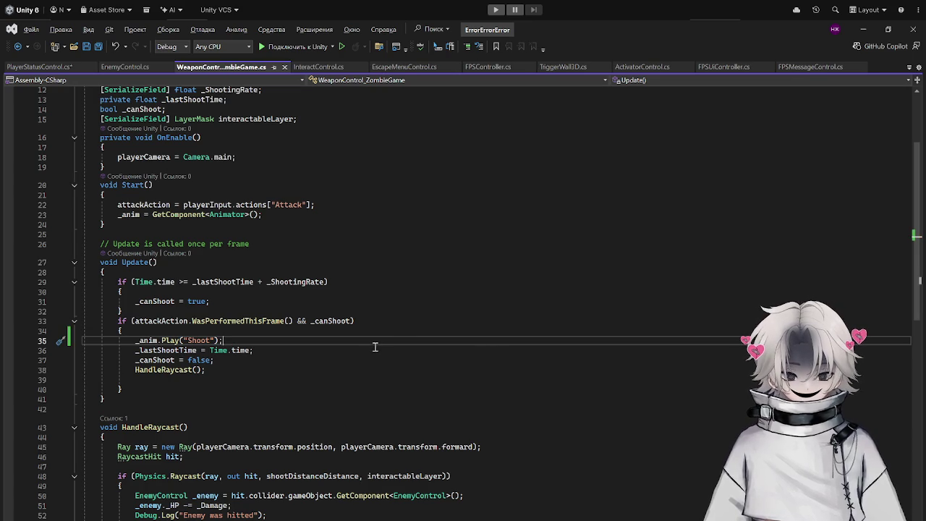
key(alt+Tab)
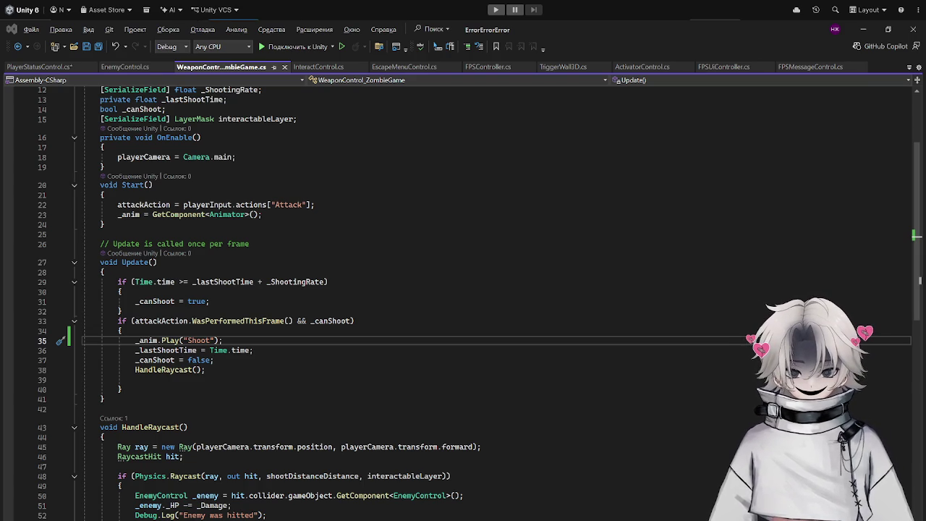
Run repeated play-mode sessions to test the revolver's Shoot animation.
click(494, 12)
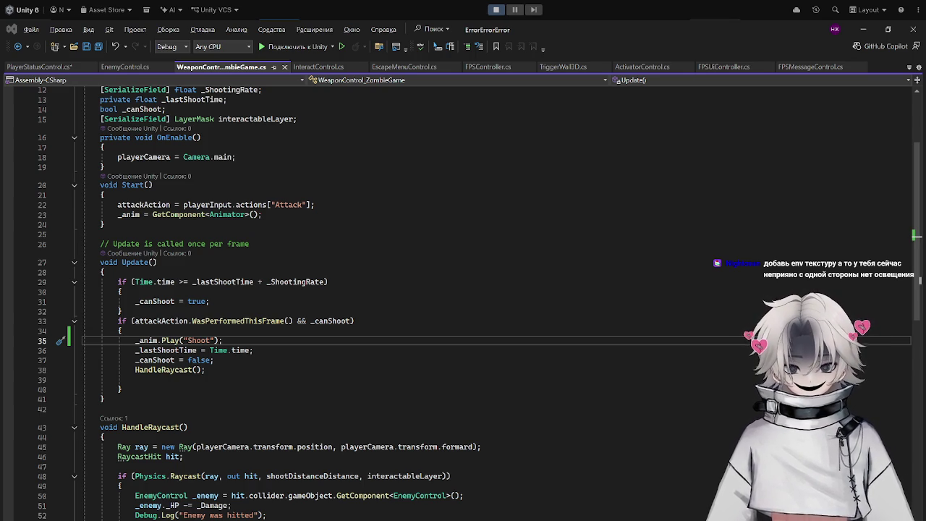
click(497, 10)
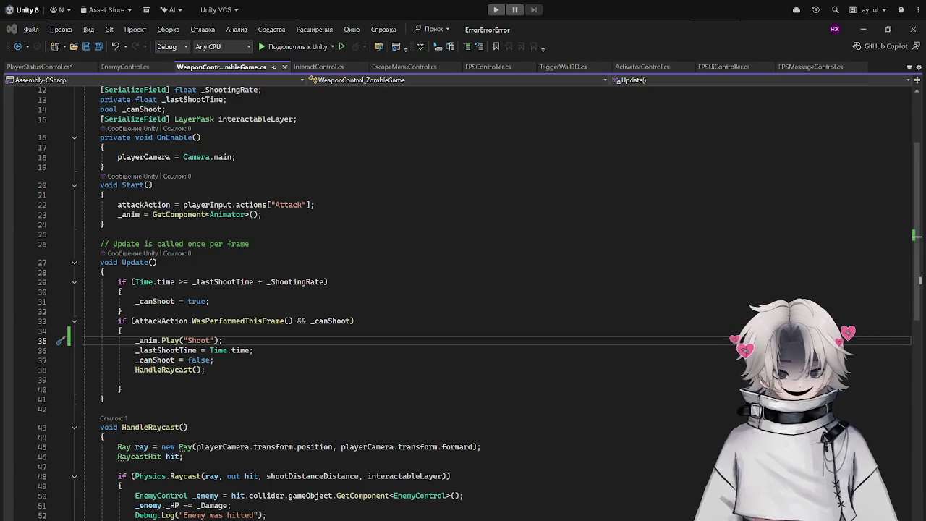
click(496, 9)
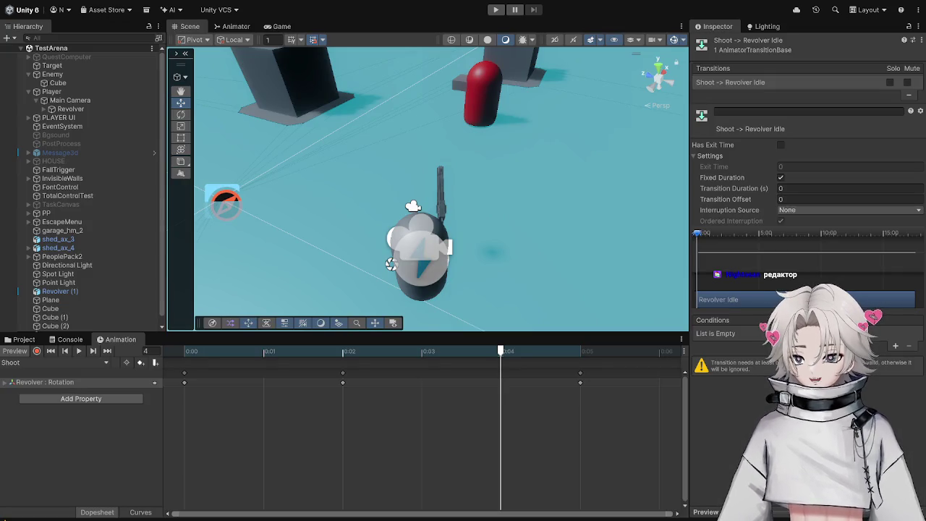
click(496, 9)
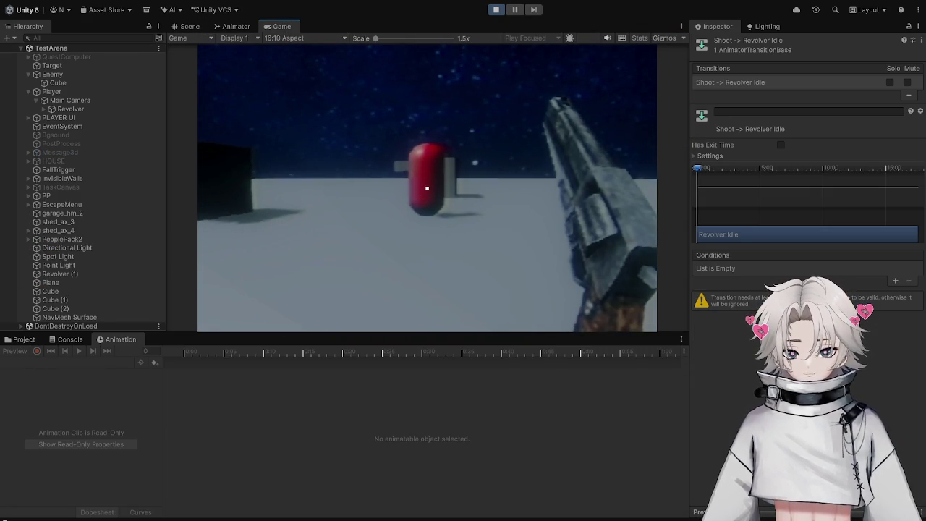
Stop the game and enable Has Exit Time on the Shoot → Revolver Idle transition.
key(Escape)
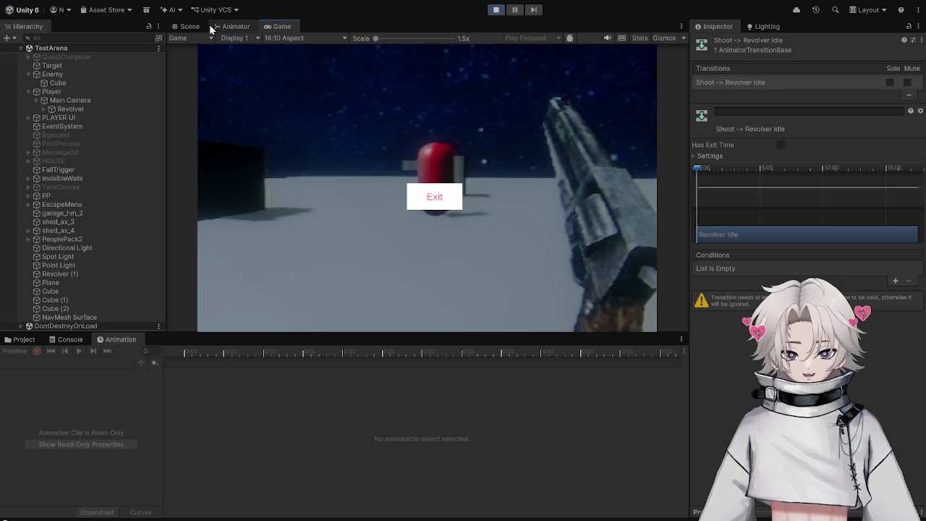
click(188, 28)
click(249, 26)
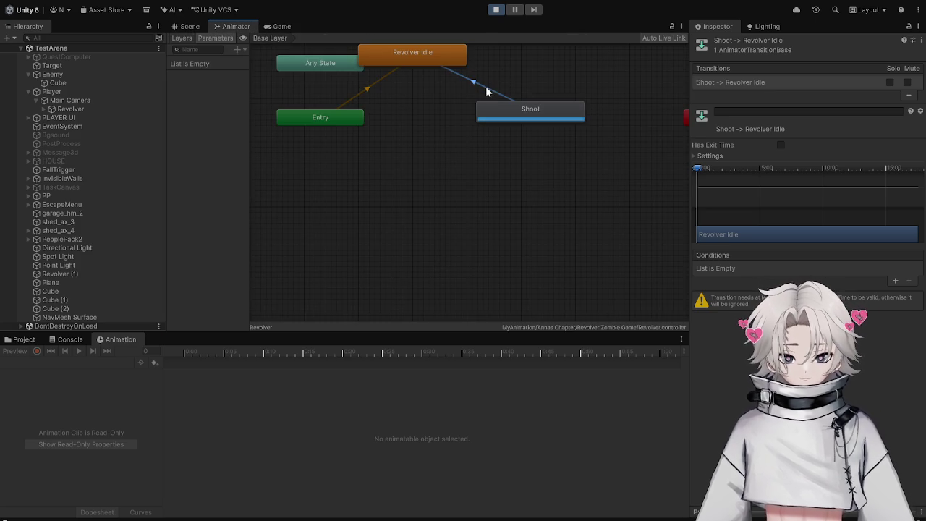
click(496, 9)
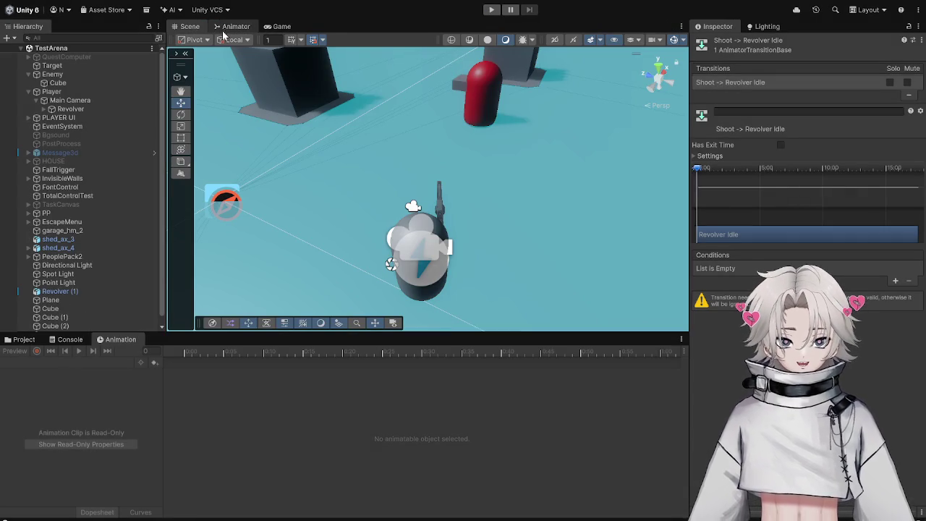
click(249, 28)
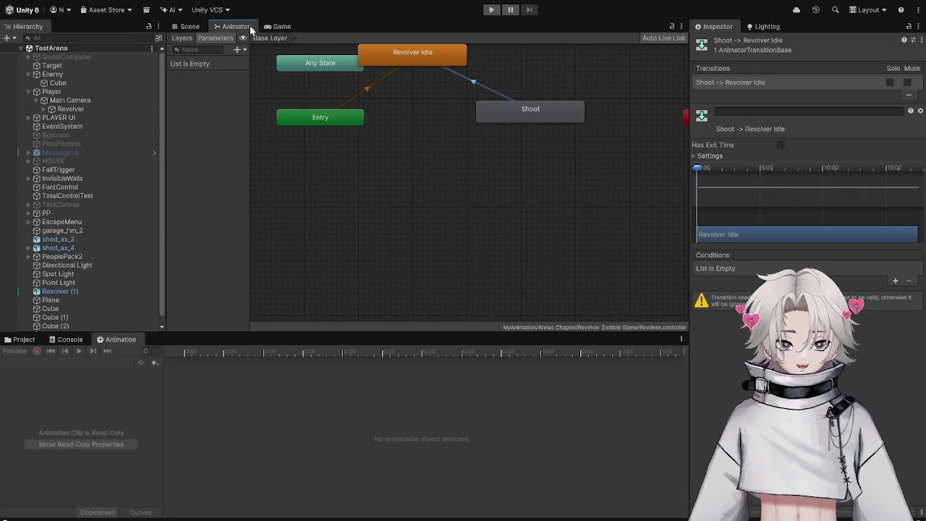
click(781, 145)
Playtest by shooting the red enemy capsule with the revolver, then stop play mode.
key(ctrl+p)
click(492, 10)
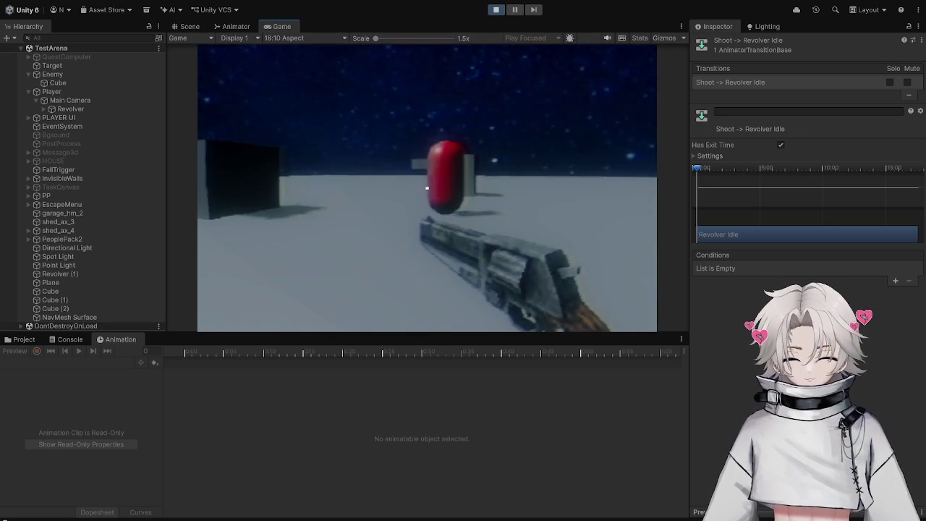
click(427, 188)
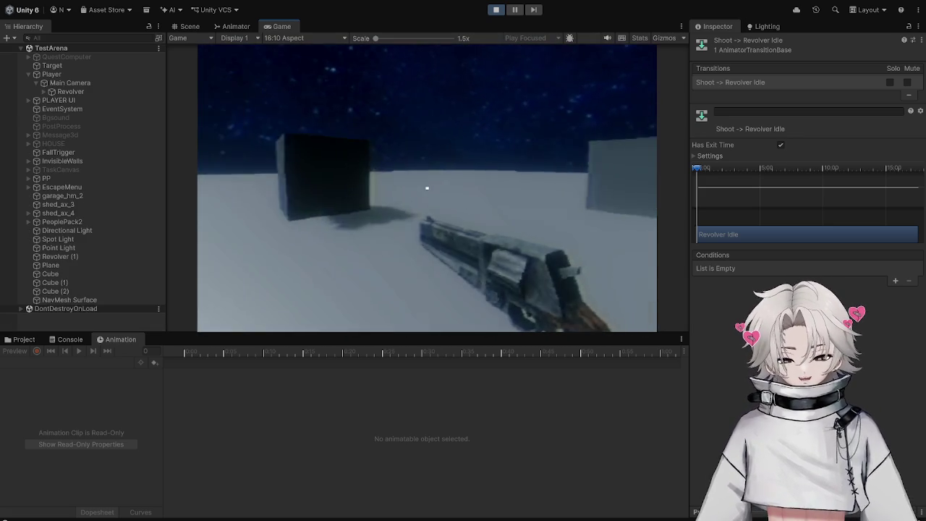
key(Escape)
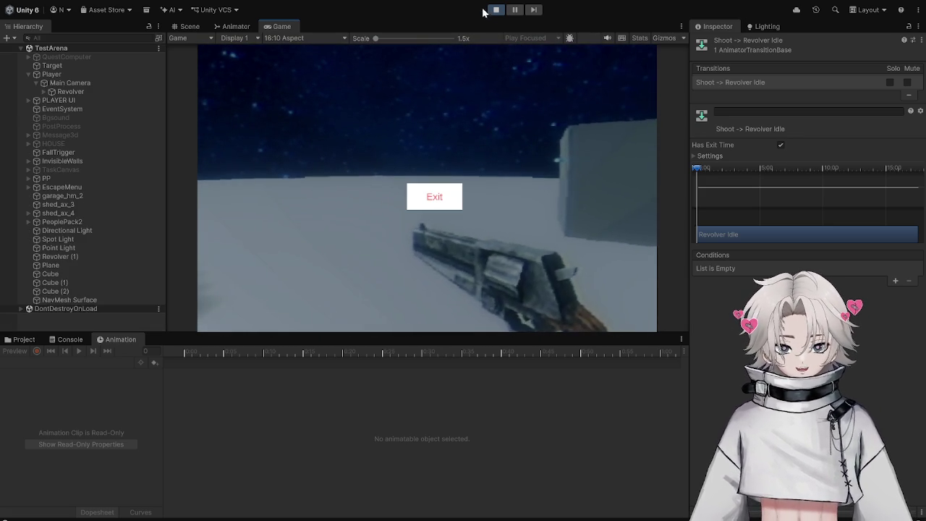
click(496, 9)
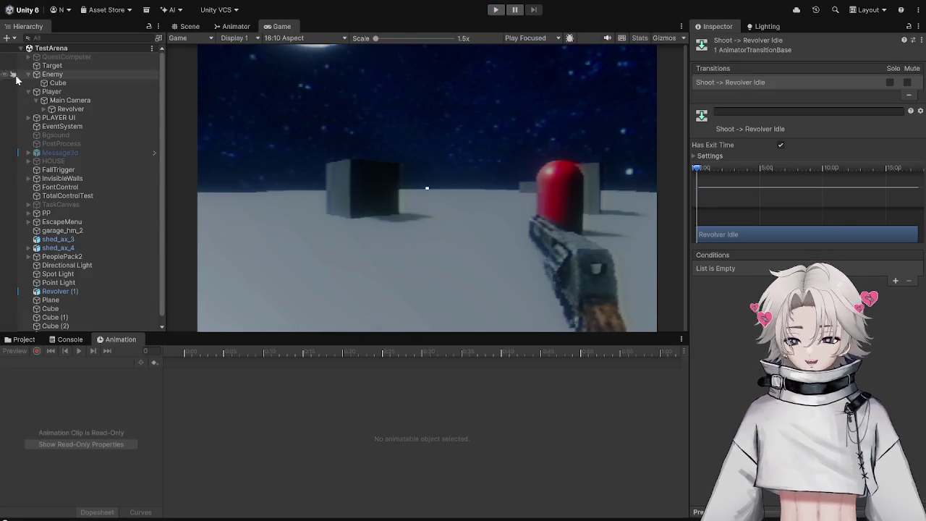
Open the Revolver's Shoot clip with recording on and delete its old keys at 0:02 and 0:04.
click(69, 110)
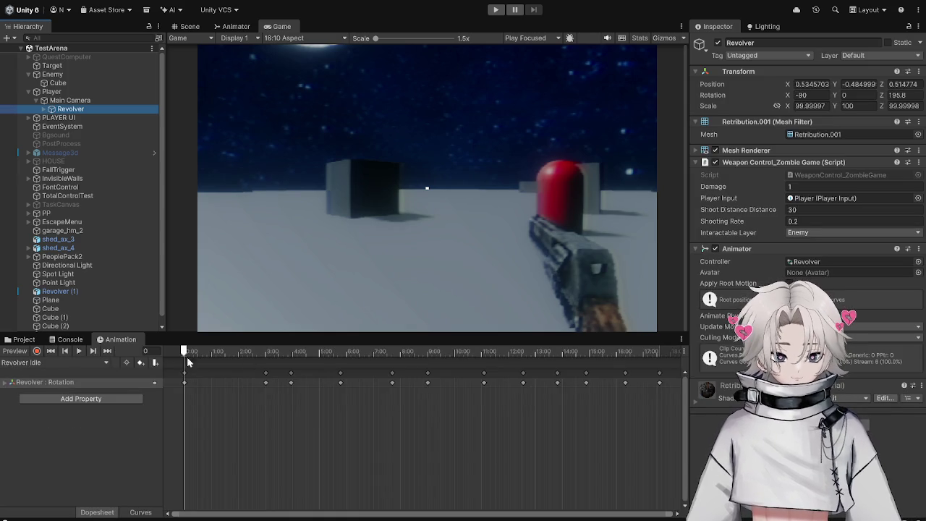
mouse_move(261, 351)
mouse_down()
mouse_move(500, 351)
mouse_move(343, 351)
mouse_up()
mouse_move(408, 347)
mouse_down()
mouse_move(341, 349)
mouse_move(420, 349)
mouse_move(263, 349)
mouse_move(345, 346)
mouse_up()
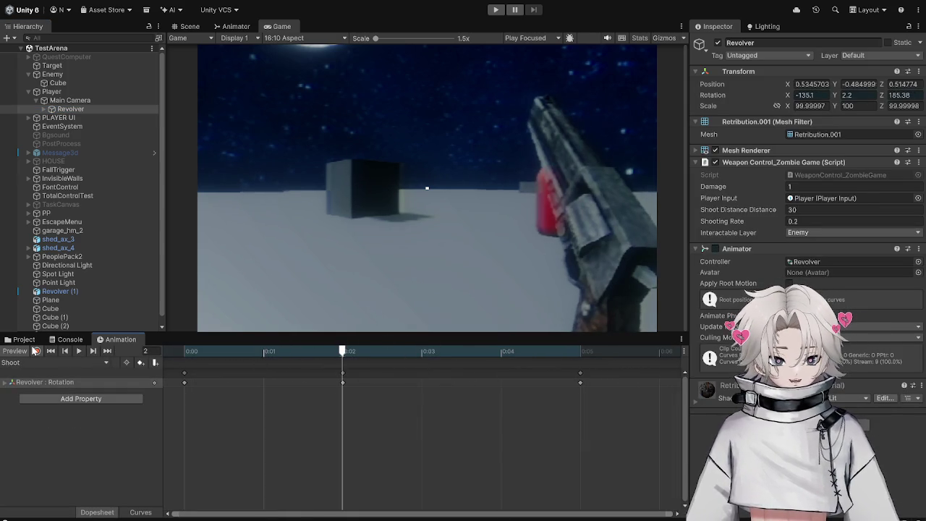
click(36, 351)
drag(788, 94, 815, 95)
mouse_move(344, 417)
mouse_down()
mouse_move(506, 349)
mouse_move(598, 333)
mouse_up()
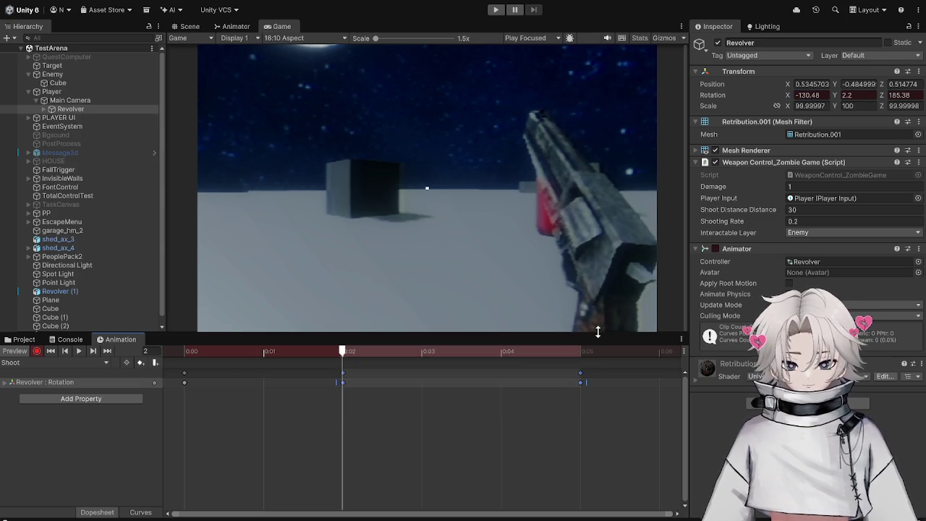
key(Delete)
Key an upward recoil tilt and roll on the revolver's rotation at frame 5.
click(263, 351)
click(348, 351)
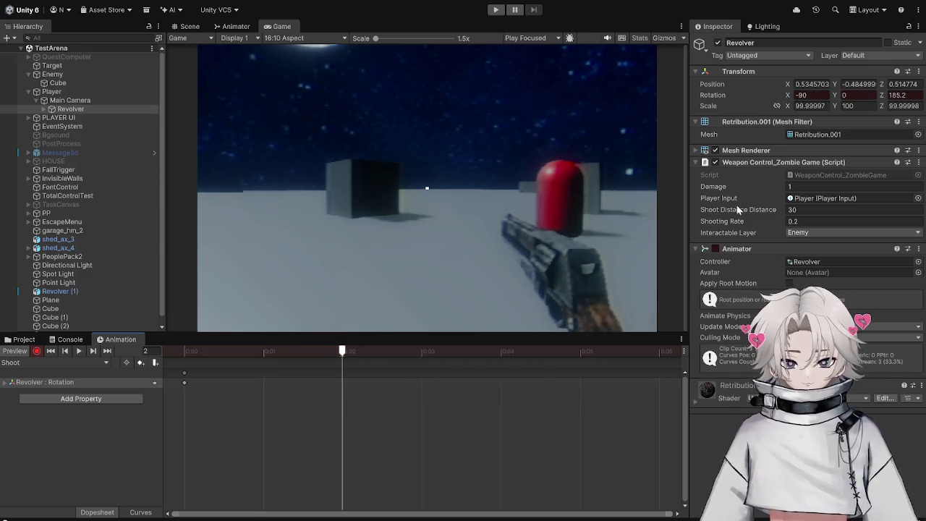
scroll(506, 362, down, 5)
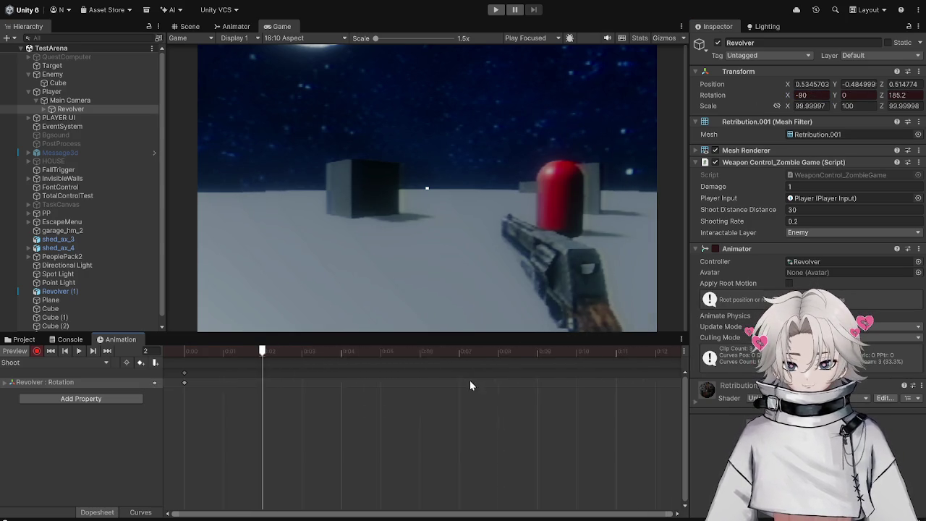
click(363, 351)
mouse_move(789, 95)
mouse_down()
mouse_move(713, 108)
mouse_move(731, 107)
mouse_up()
drag(885, 98, 904, 94)
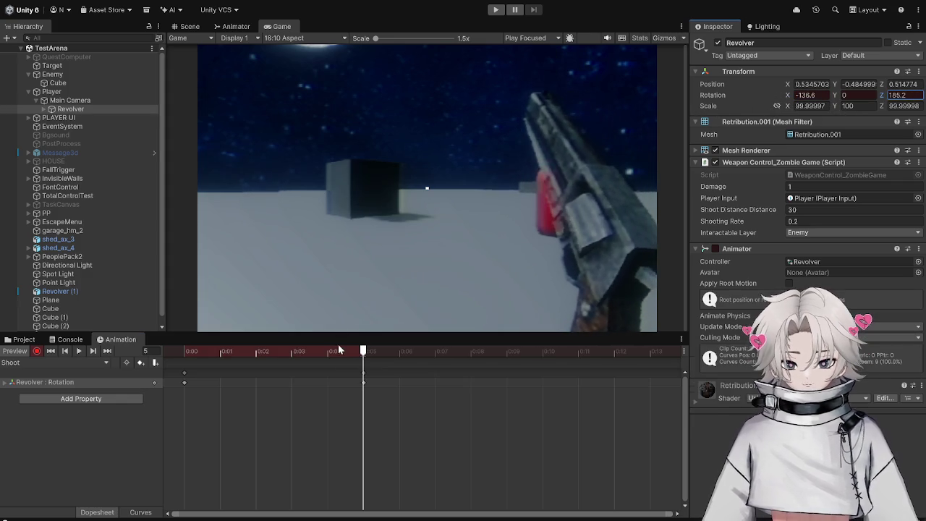
Set the frame-0 rotation to X -95.1 and Z 197.
drag(363, 352, 161, 358)
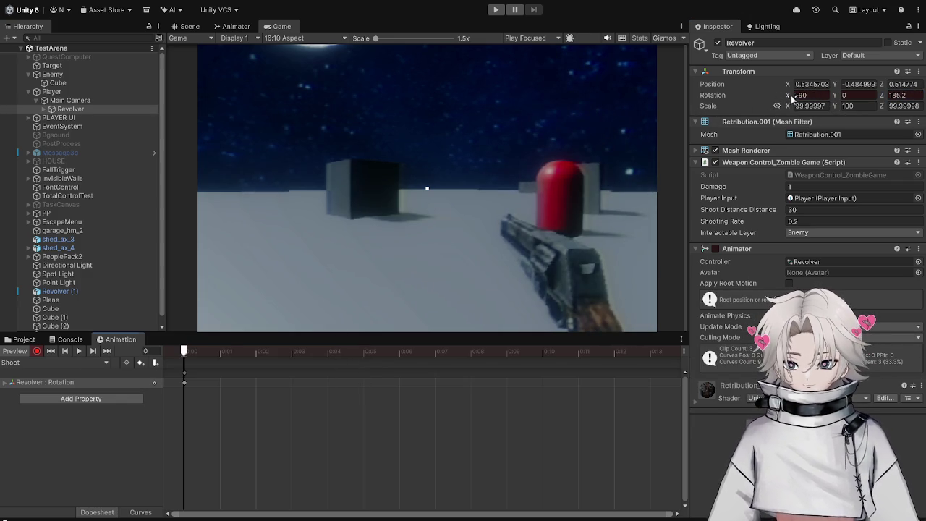
click(823, 95)
text(-95.1)
click(898, 95)
text(200.6)
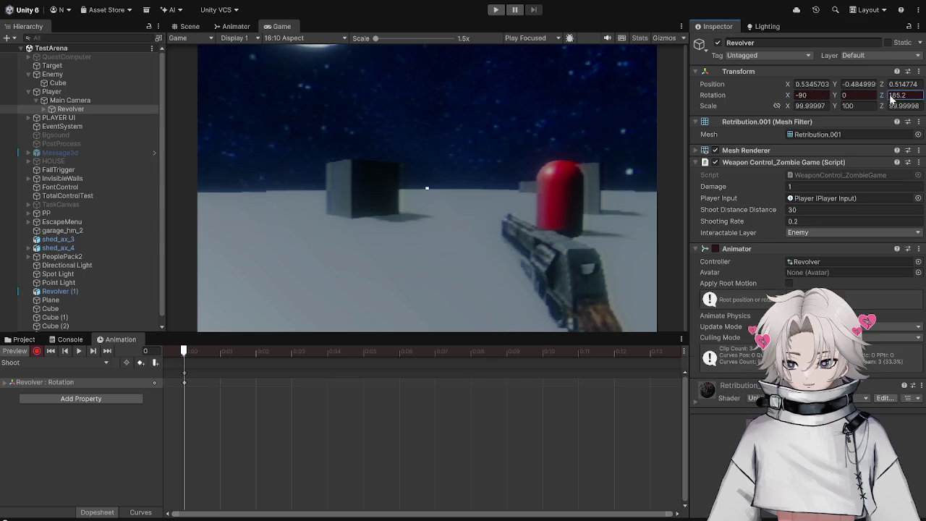
key(Return)
text(197)
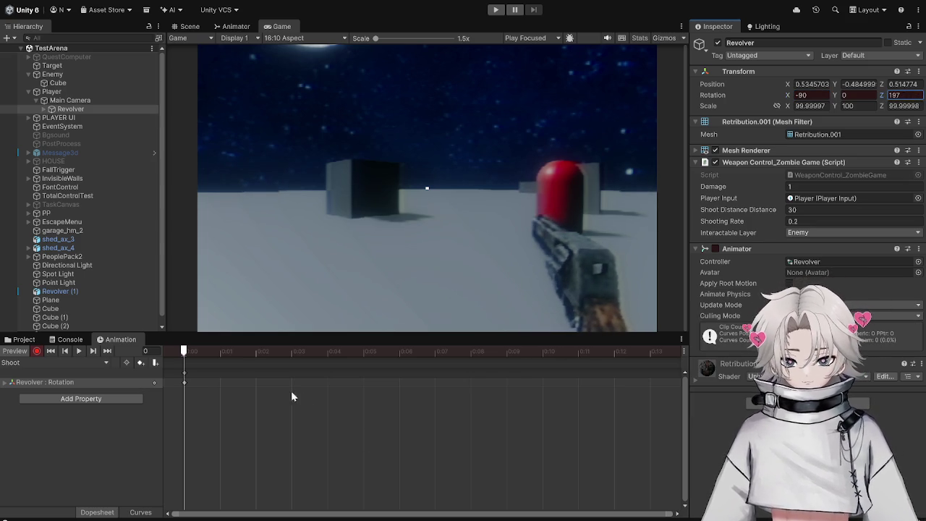
Key the recoil pose at frame 3, tilting the revolver up to -131.9.
mouse_move(266, 355)
mouse_down()
mouse_move(327, 353)
mouse_move(293, 360)
mouse_up()
click(806, 95)
text(-82)
drag(787, 95, 739, 103)
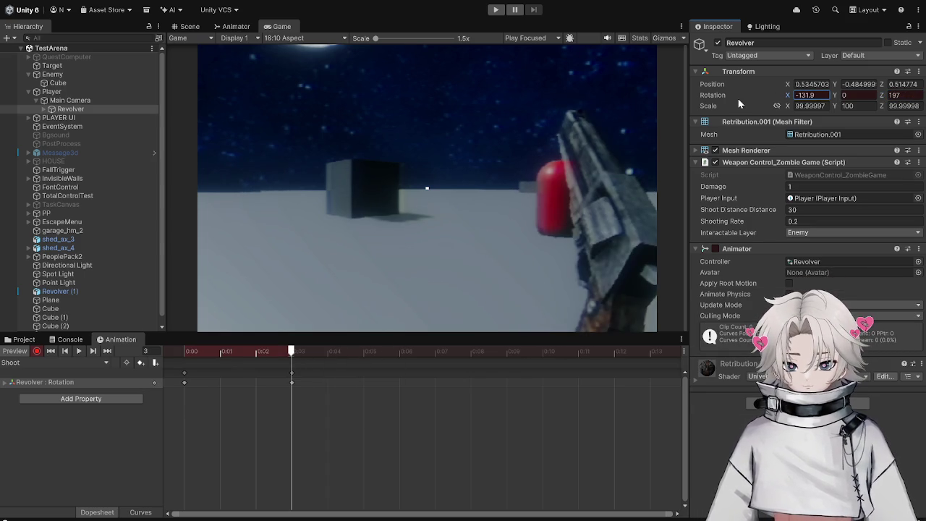
Add a closing keyframe at frame 6, preview the clip, and start the game.
drag(291, 355, 184, 356)
click(184, 372)
mouse_move(361, 352)
mouse_down()
mouse_move(396, 355)
mouse_move(184, 355)
mouse_move(296, 371)
mouse_up()
key(k)
key(space)
key(space)
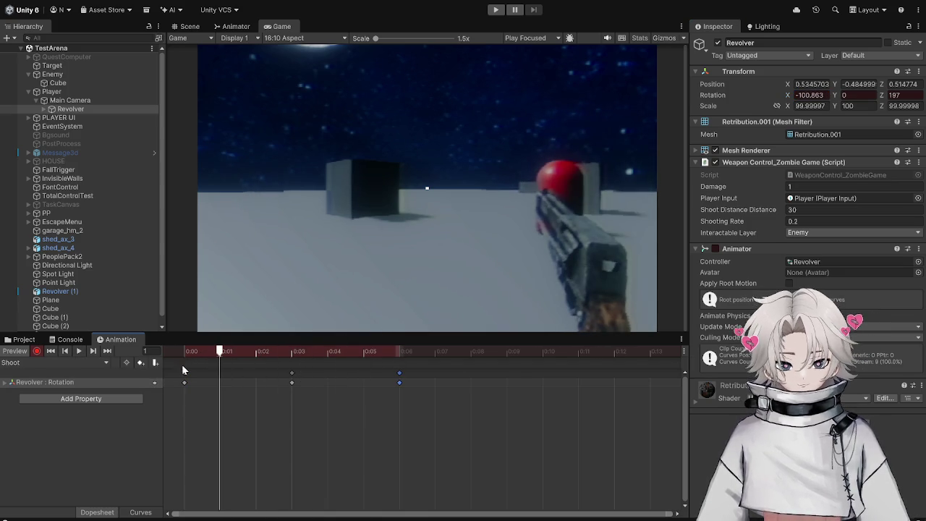
click(497, 10)
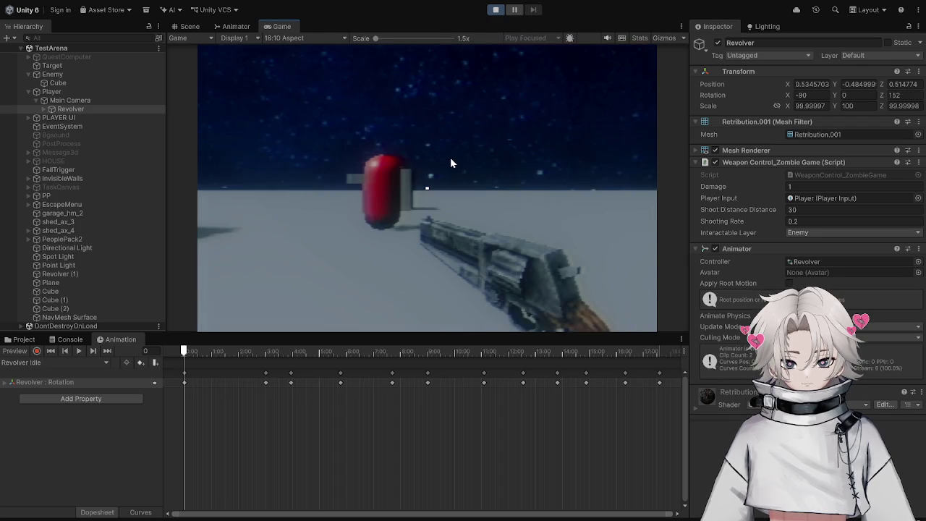
Fire at the red enemy capsule in play mode, then stop the game.
click(451, 163)
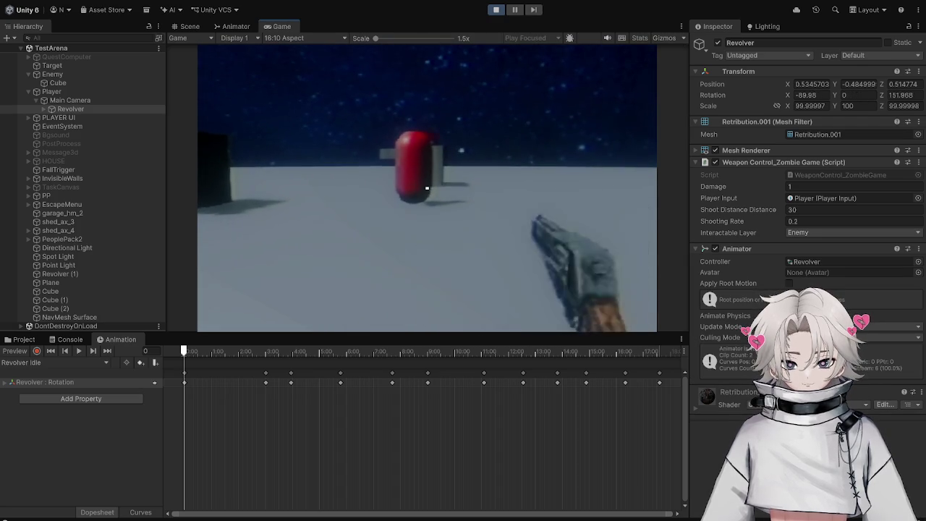
click(427, 188)
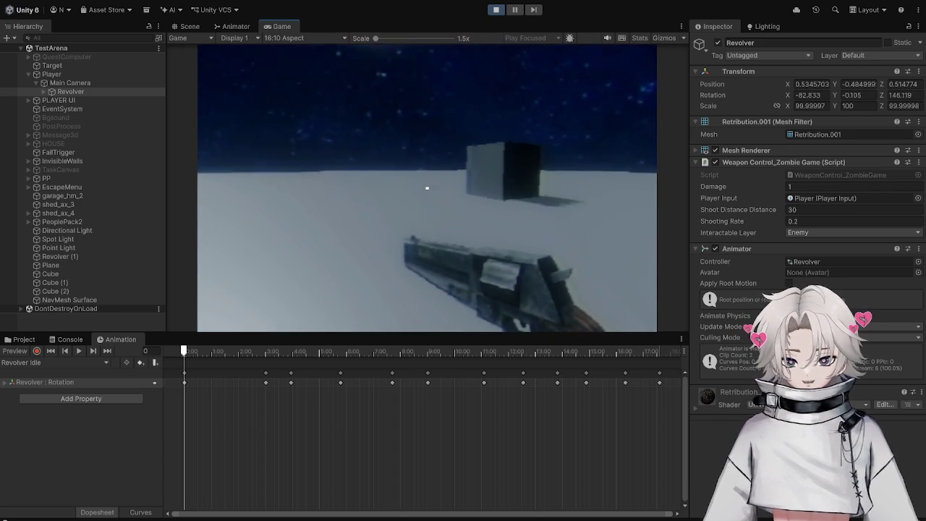
key(Escape)
click(496, 9)
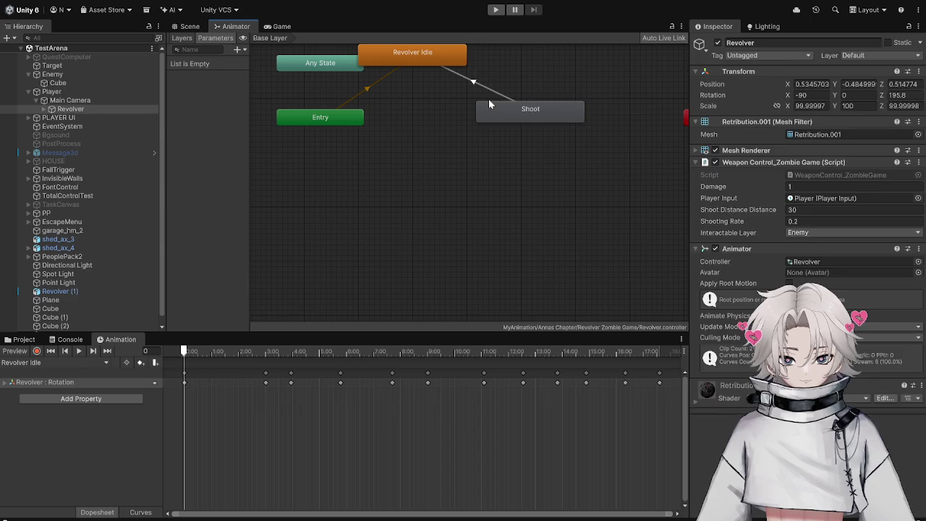
Inspect the Shoot state, scrub the animation, and reset it to frame 0.
click(505, 105)
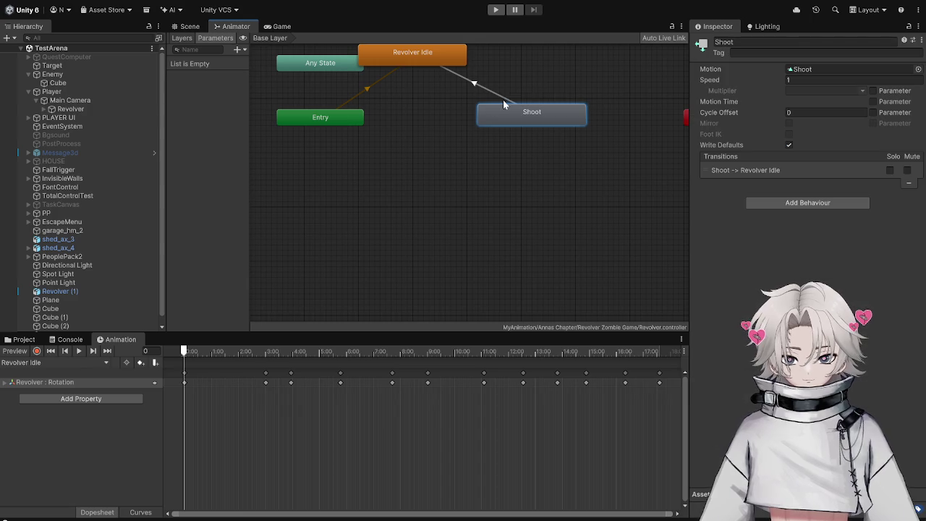
click(191, 28)
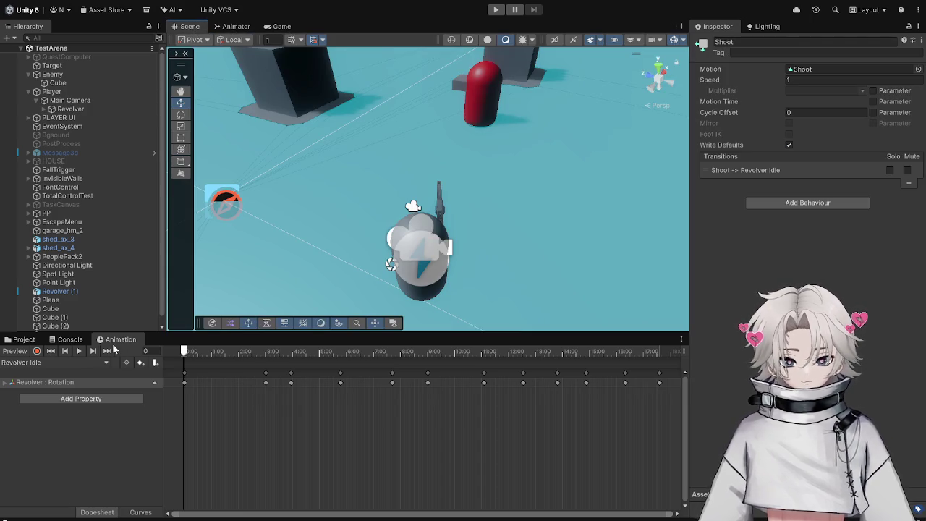
mouse_move(201, 354)
mouse_down()
mouse_move(547, 354)
mouse_move(198, 355)
mouse_move(422, 355)
mouse_up()
click(282, 26)
click(51, 350)
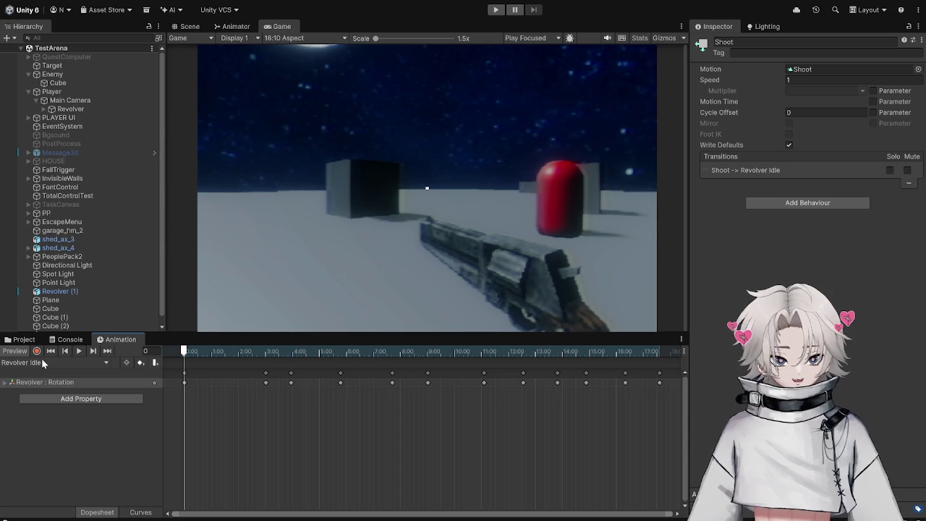
Select the Revolver with recording on and rotate it to 191.7 on Z.
click(81, 108)
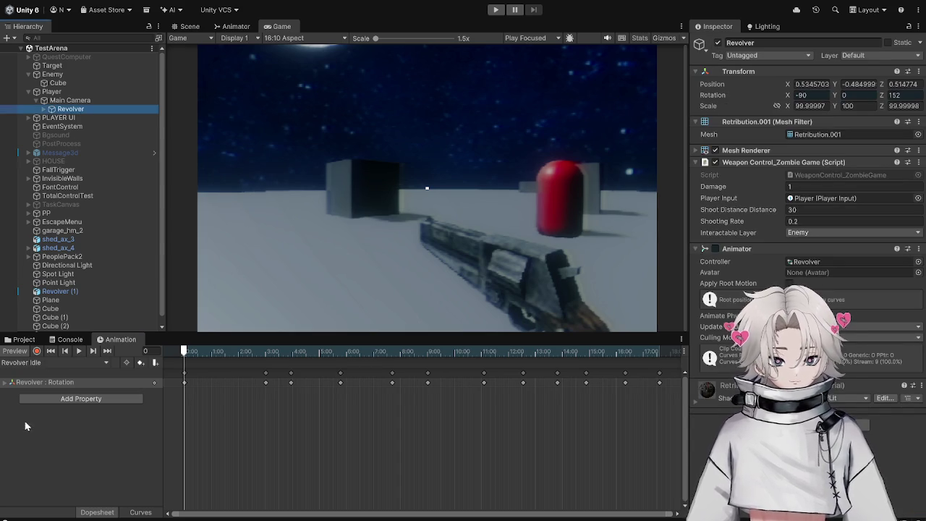
click(36, 350)
click(802, 91)
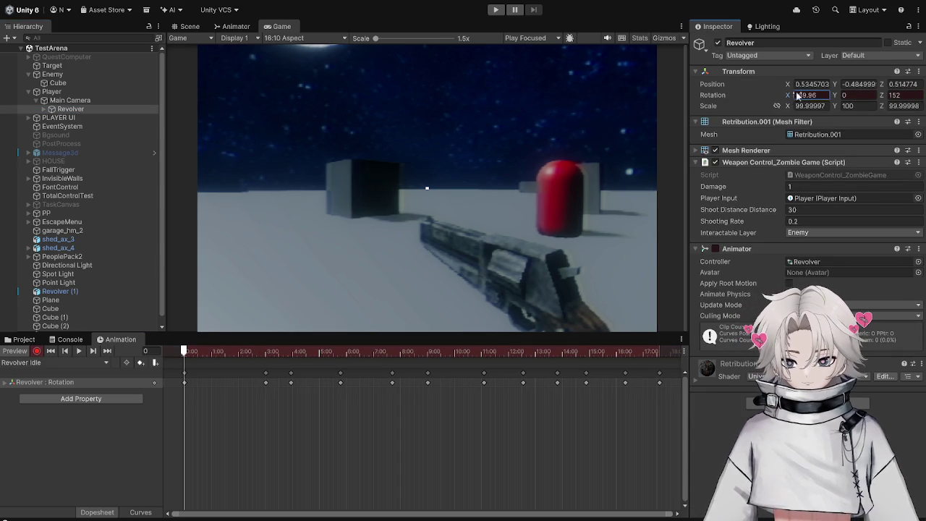
drag(884, 95, 911, 95)
Retime the Idle clip's opening rotation keyframes, moving one to 1:08.
drag(218, 396, 181, 370)
mouse_move(230, 353)
mouse_down()
mouse_move(544, 350)
mouse_move(287, 352)
mouse_move(310, 373)
mouse_up()
drag(181, 353, 190, 353)
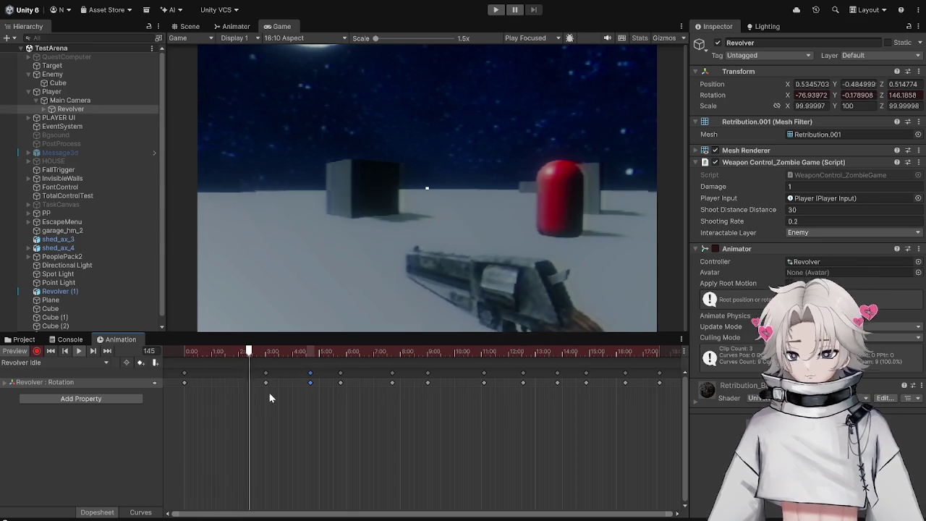
drag(265, 374, 218, 374)
mouse_move(311, 374)
mouse_down()
mouse_move(251, 374)
mouse_move(222, 353)
mouse_move(190, 353)
mouse_up()
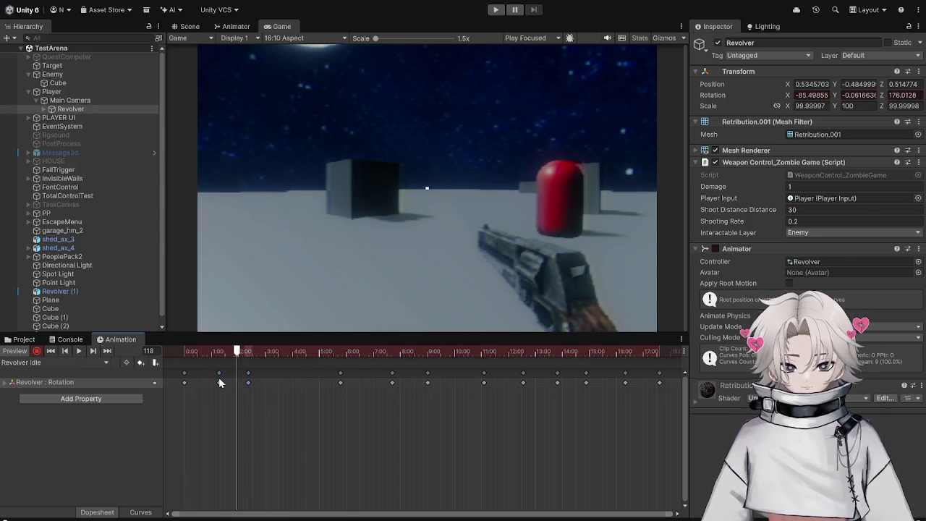
mouse_move(186, 353)
mouse_down()
mouse_move(238, 352)
mouse_move(214, 353)
mouse_up()
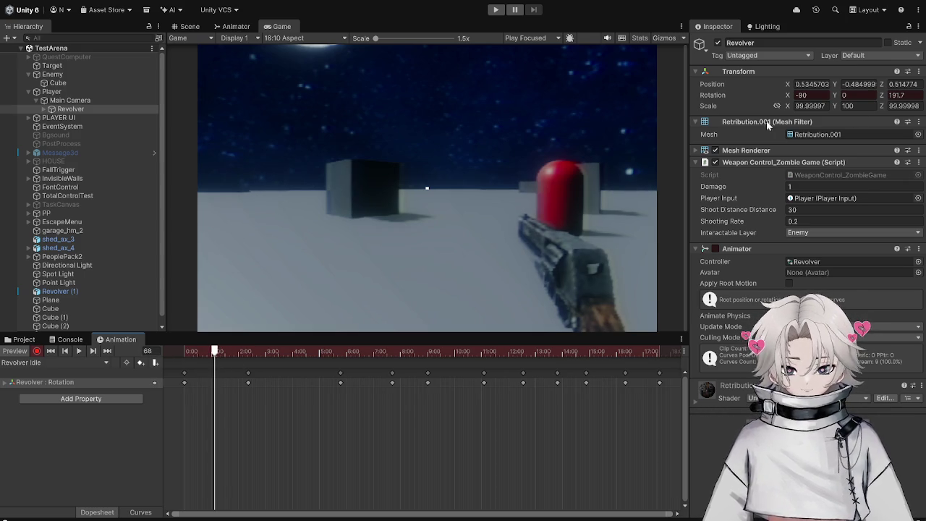
Key a slight tilt pose with Y rotation 5.3 and a small X tilt.
click(846, 95)
text(5.3)
drag(796, 95, 826, 97)
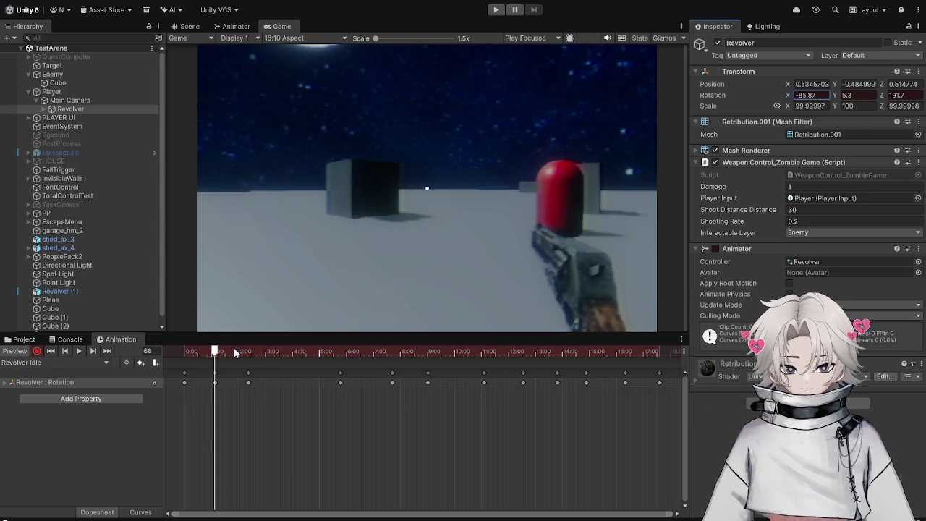
mouse_move(214, 353)
mouse_down()
mouse_move(391, 352)
mouse_move(278, 345)
mouse_move(294, 351)
mouse_up()
Shift the later keyframe groups, placing the final keys at 16:05, and preview.
mouse_move(311, 391)
mouse_down()
mouse_move(499, 369)
mouse_move(666, 366)
mouse_move(601, 378)
mouse_up()
drag(204, 411, 171, 364)
click(621, 352)
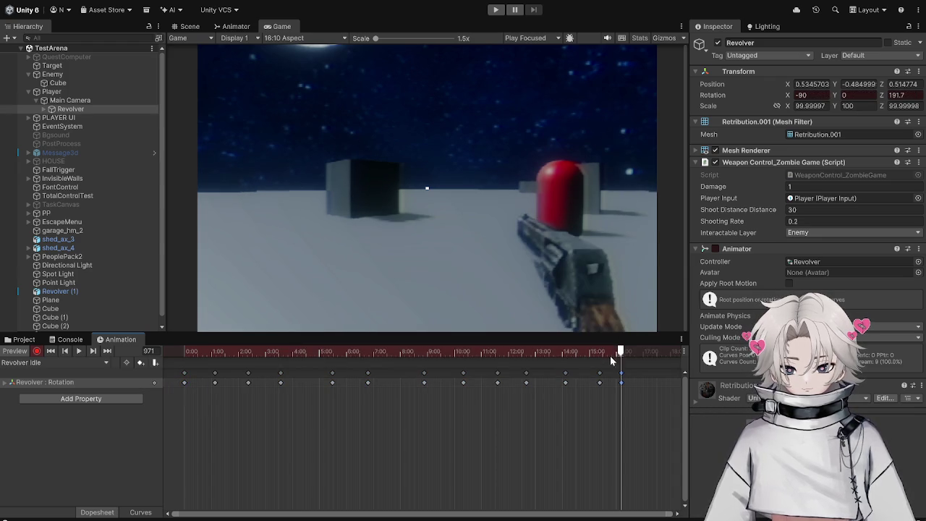
mouse_move(600, 378)
mouse_down()
mouse_move(619, 378)
mouse_move(598, 378)
mouse_up()
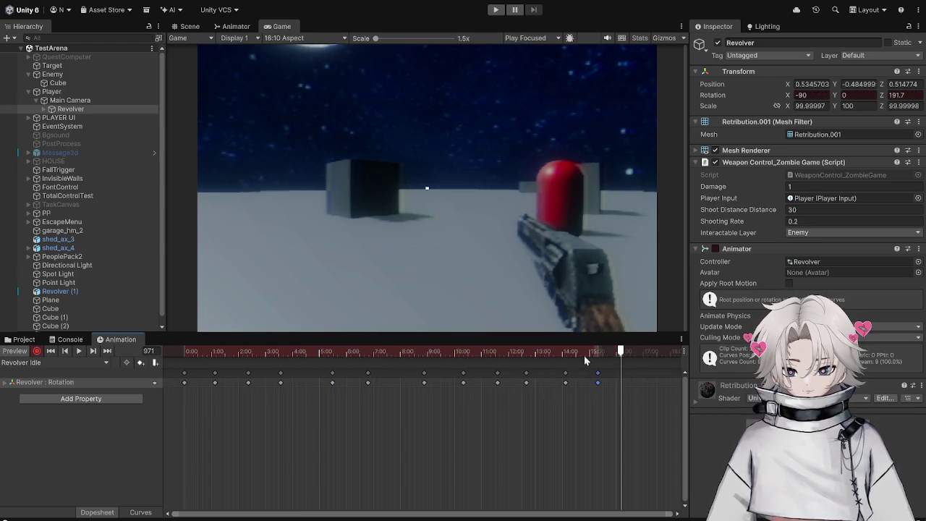
click(376, 353)
key(space)
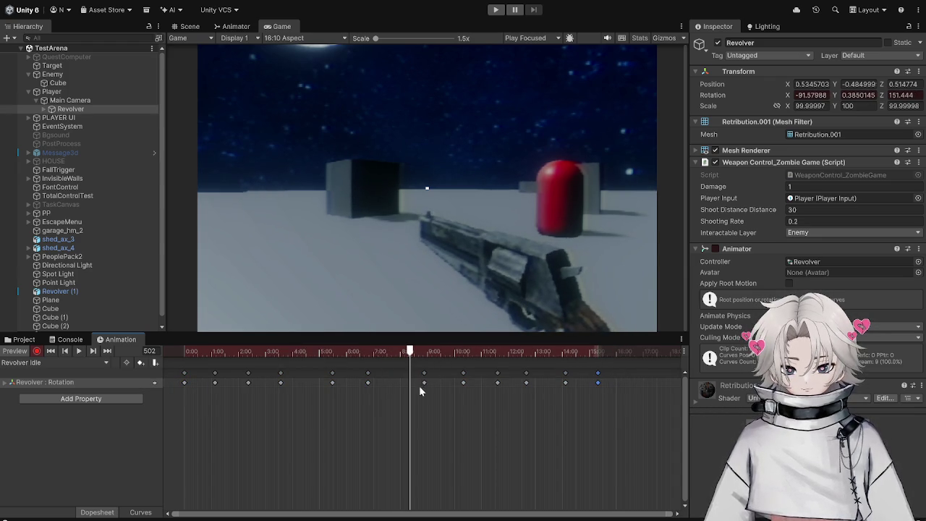
Push the later keyframes further out and delete one unwanted keyframe.
drag(419, 386, 513, 363)
mouse_move(421, 378)
mouse_down()
mouse_move(511, 379)
mouse_move(435, 376)
mouse_move(300, 391)
mouse_move(369, 374)
mouse_move(346, 375)
mouse_up()
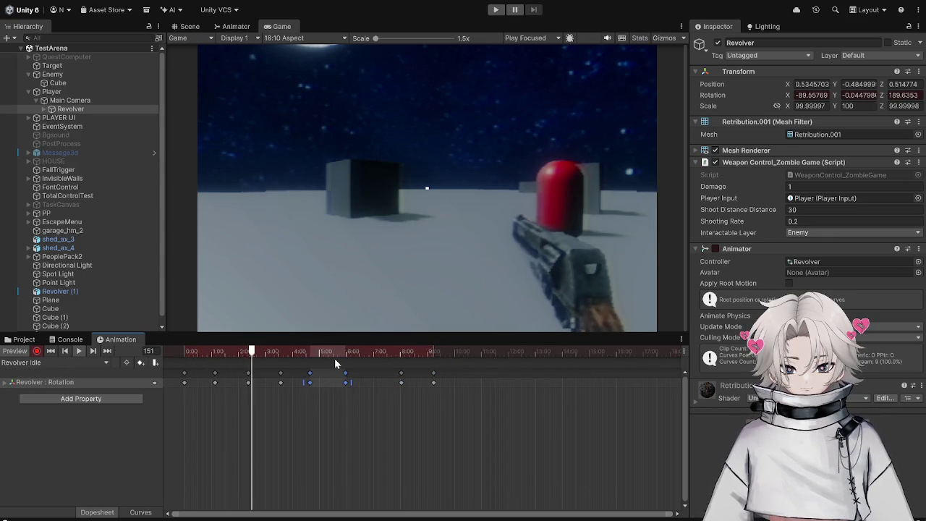
mouse_move(289, 358)
mouse_down()
mouse_move(235, 358)
mouse_move(269, 362)
mouse_up()
click(280, 373)
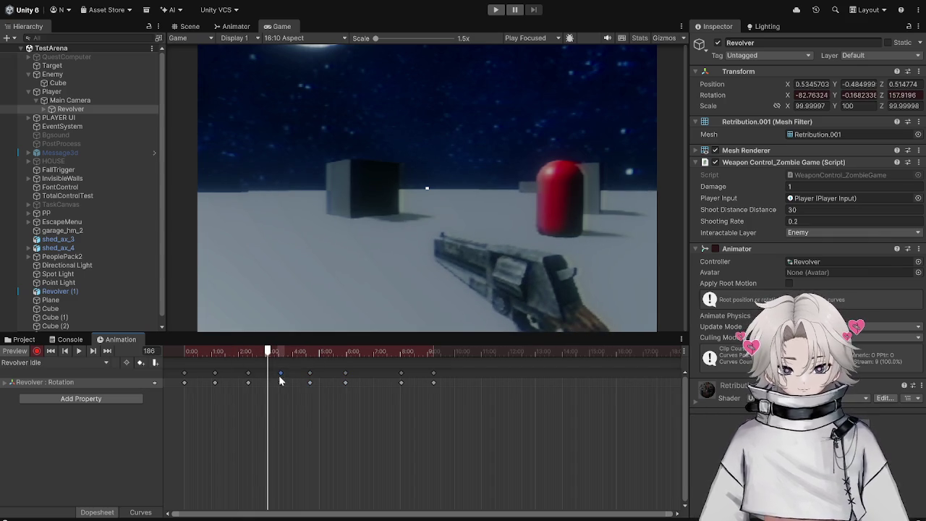
key(Delete)
click(252, 352)
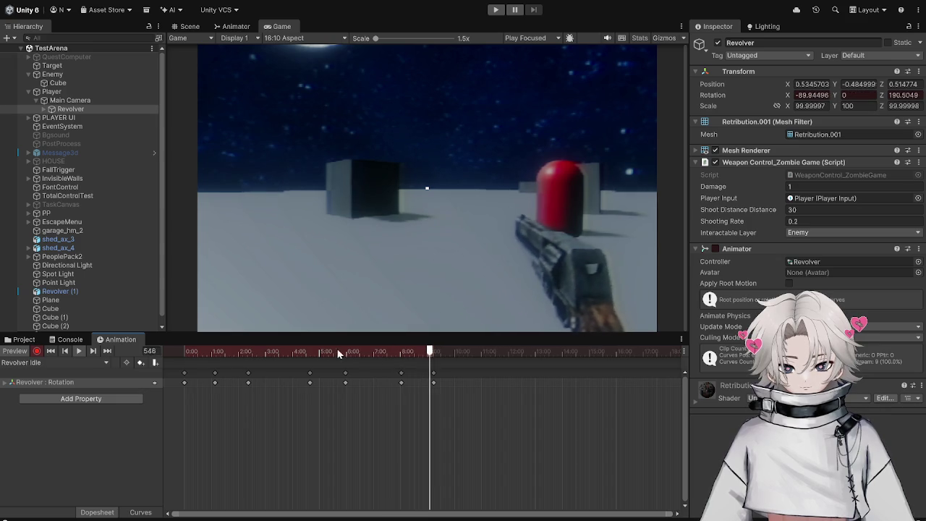
Copy the first three keyframes and paste them at the clip's end so the sway loops.
drag(259, 399, 178, 365)
key(ctrl+c)
click(458, 352)
key(ctrl+v)
drag(459, 355, 548, 352)
key(ctrl+v)
click(78, 350)
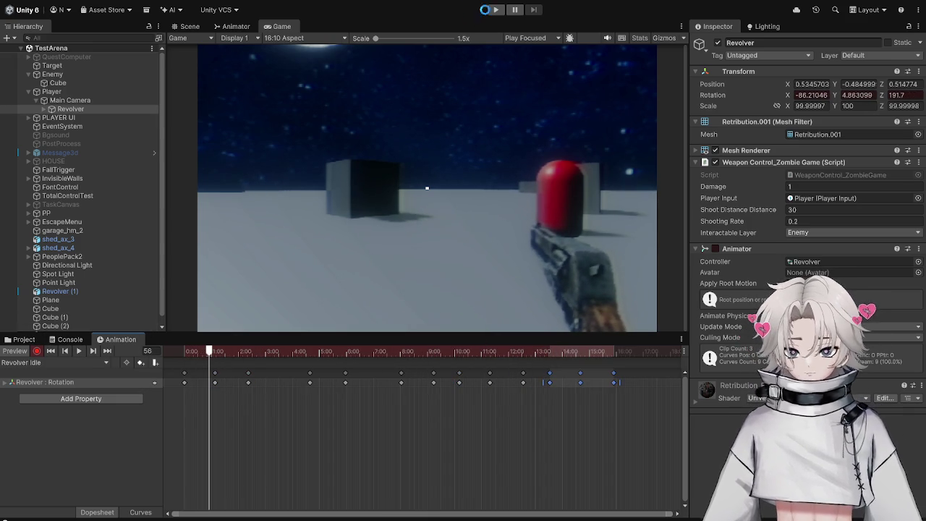
click(496, 9)
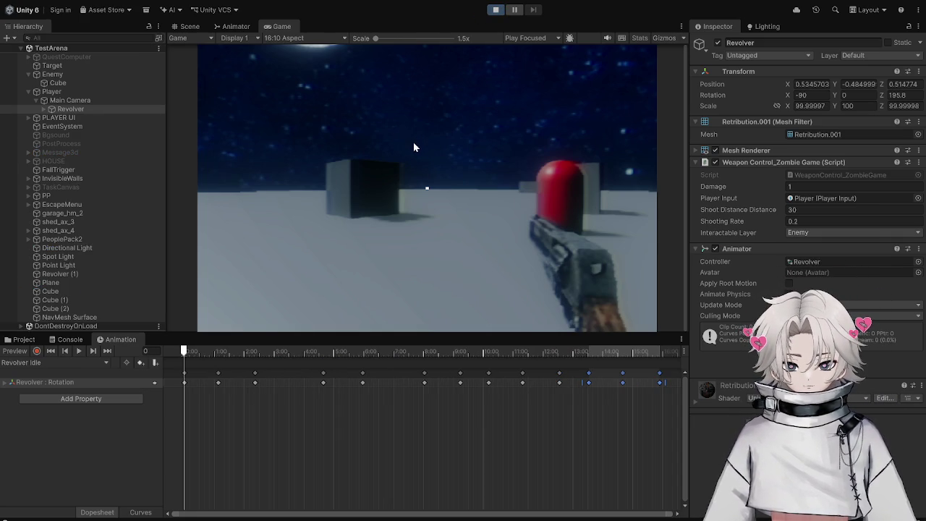
key(w)
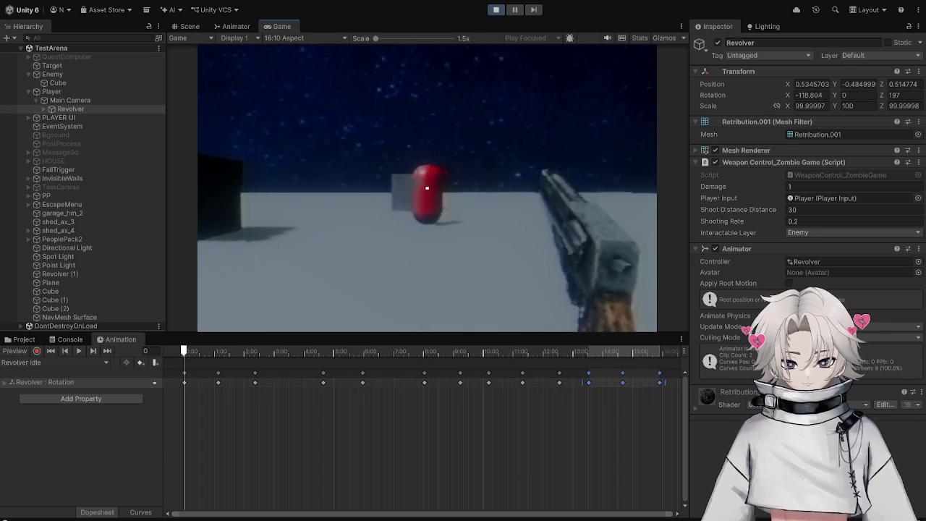
key(w)
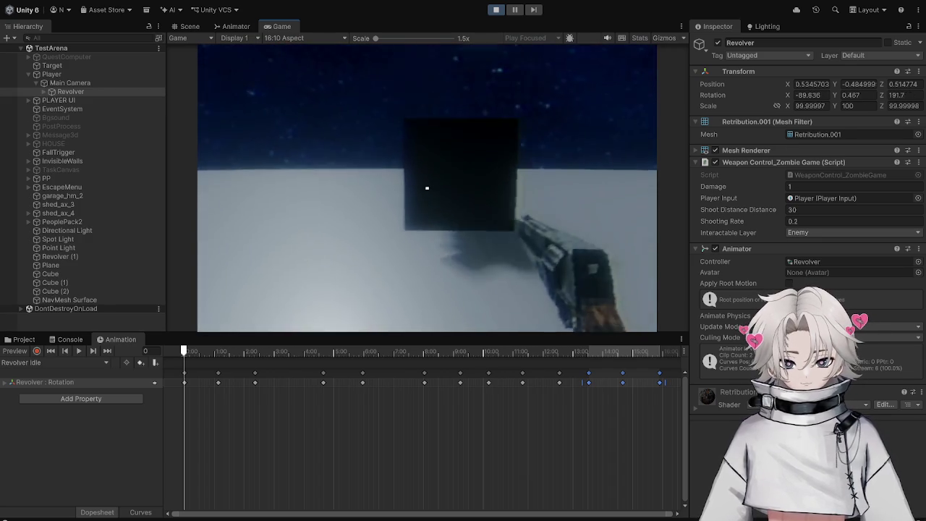
key(Escape)
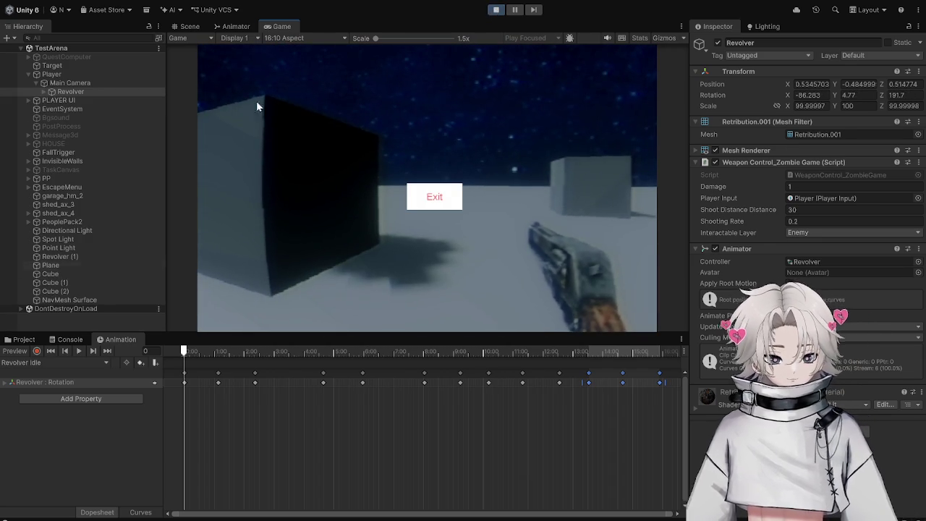
key(ctrl+p)
click(73, 109)
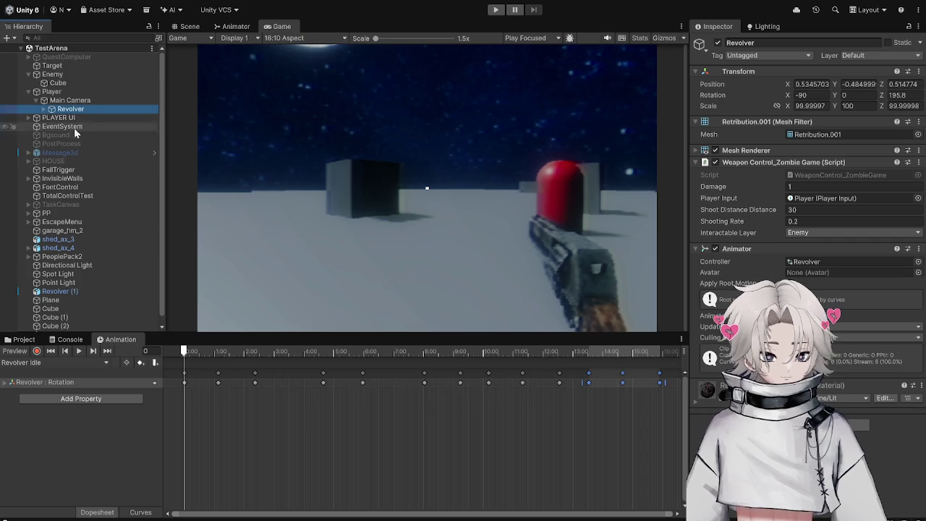
In the Shoot clip with recording on, move the end keys to 0:07 and recoil key to 0:04.
click(65, 362)
click(65, 384)
mouse_move(184, 351)
mouse_down()
mouse_move(649, 350)
mouse_move(343, 351)
mouse_move(437, 394)
mouse_move(444, 372)
mouse_move(486, 373)
mouse_up()
scroll(435, 391, down, 3)
click(37, 352)
drag(314, 378, 378, 377)
click(78, 351)
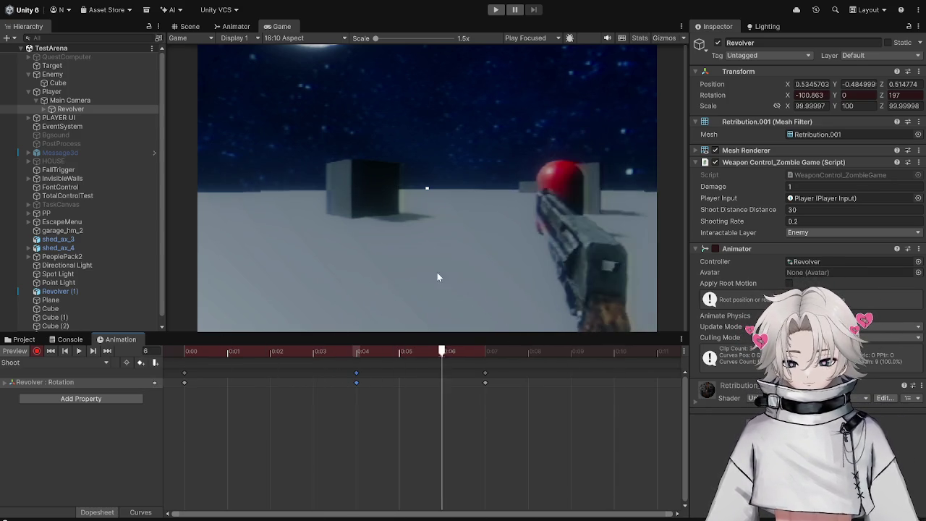
Tilt the revolver further up on Z and X at the 0:04 recoil key.
drag(882, 95, 877, 97)
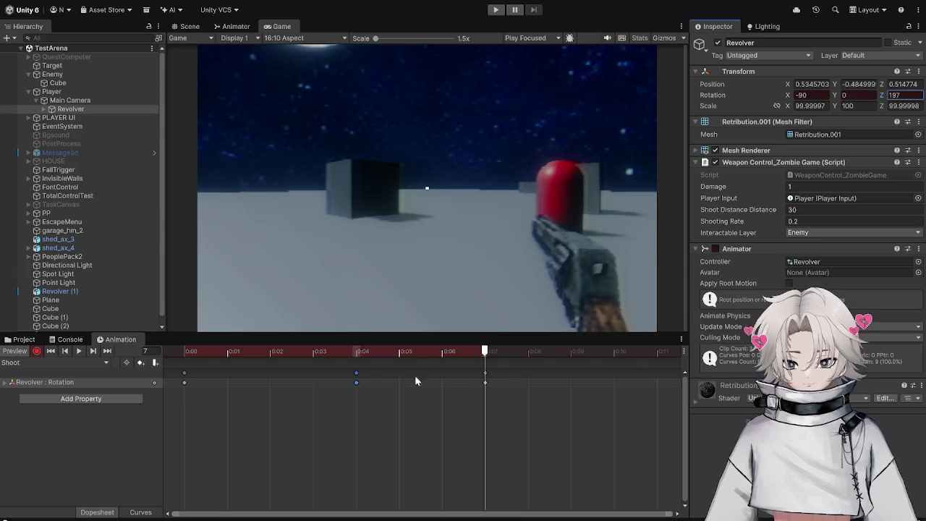
click(356, 351)
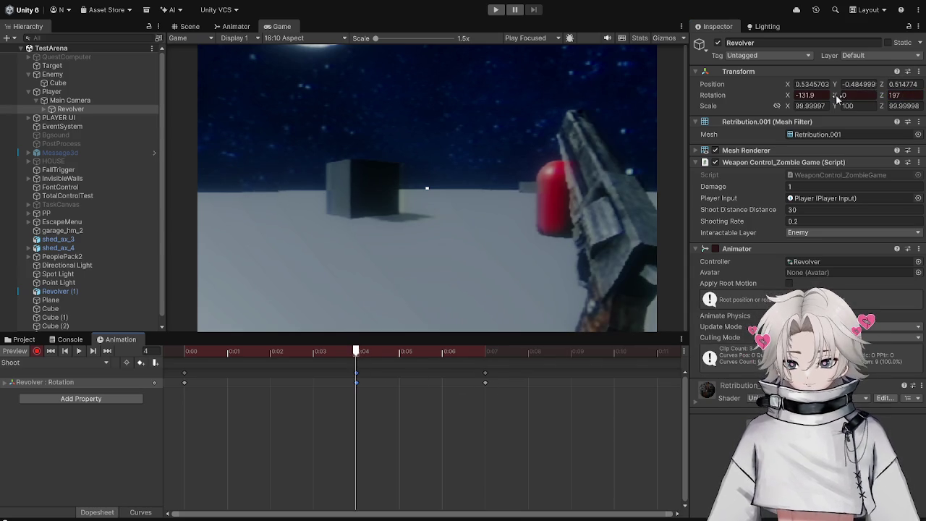
click(888, 95)
drag(886, 98, 872, 97)
mouse_move(788, 95)
mouse_down()
mouse_move(751, 78)
mouse_move(790, 77)
mouse_up()
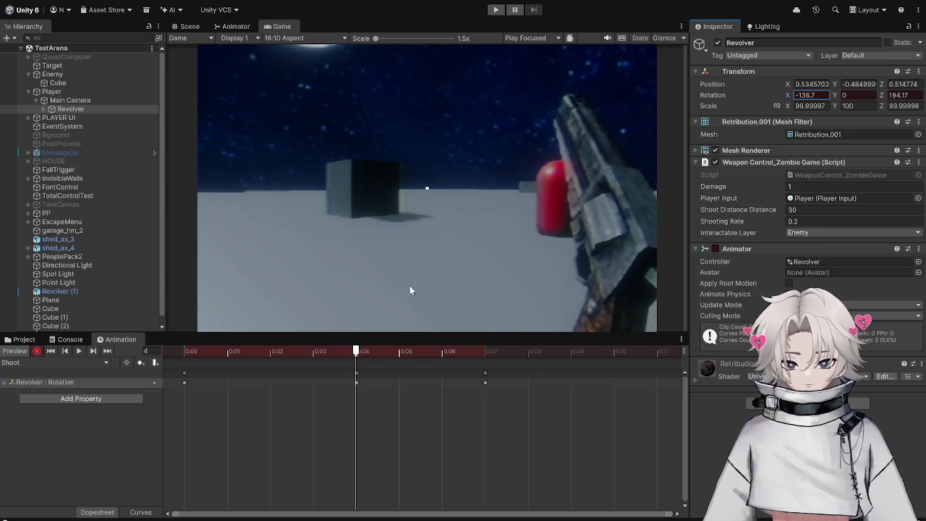
Turn off recording, preview the Shoot clip, and show the Project assets.
click(36, 352)
click(79, 351)
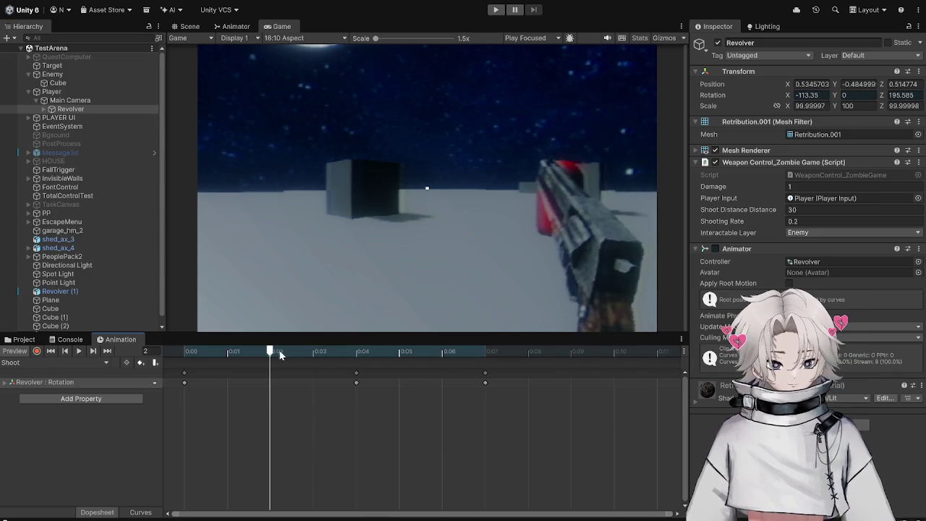
click(15, 351)
click(24, 339)
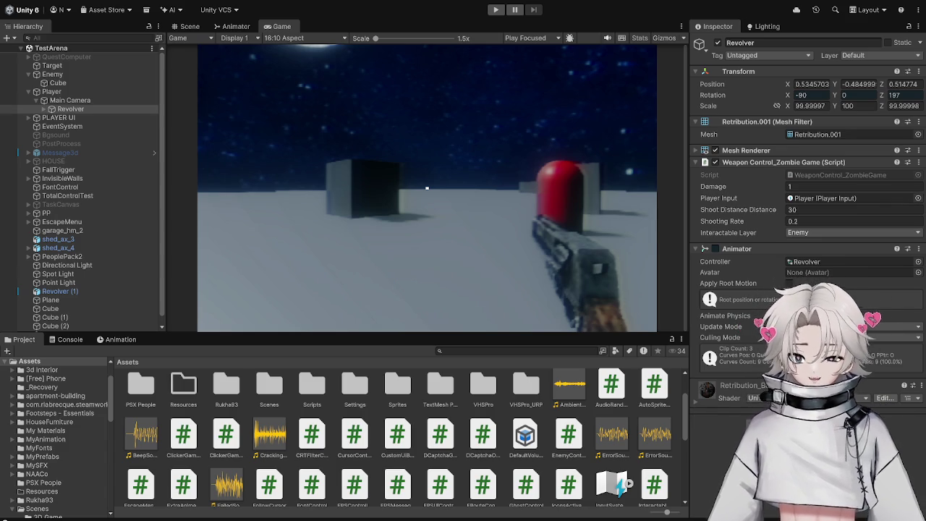
Orbit the scene view and search the project assets for 'shoot', then clear the search.
click(190, 26)
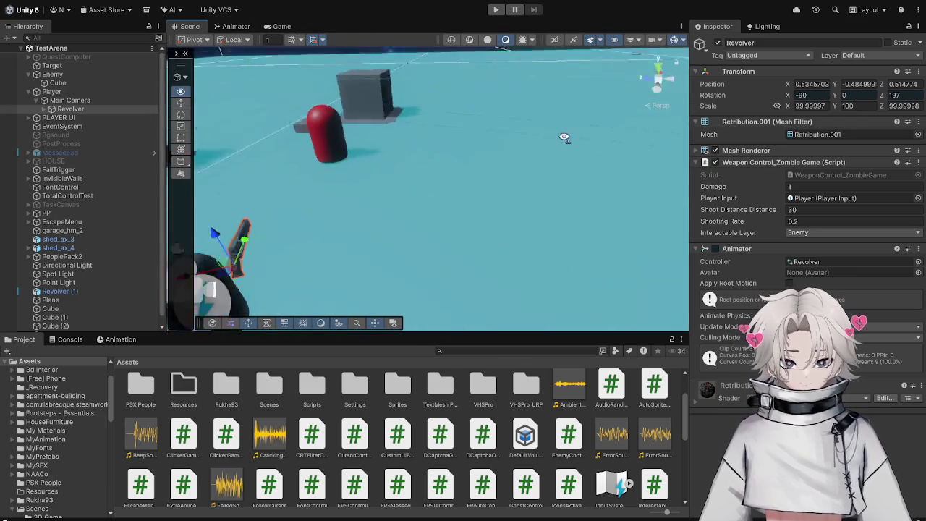
drag(293, 82, 510, 161)
text(s)
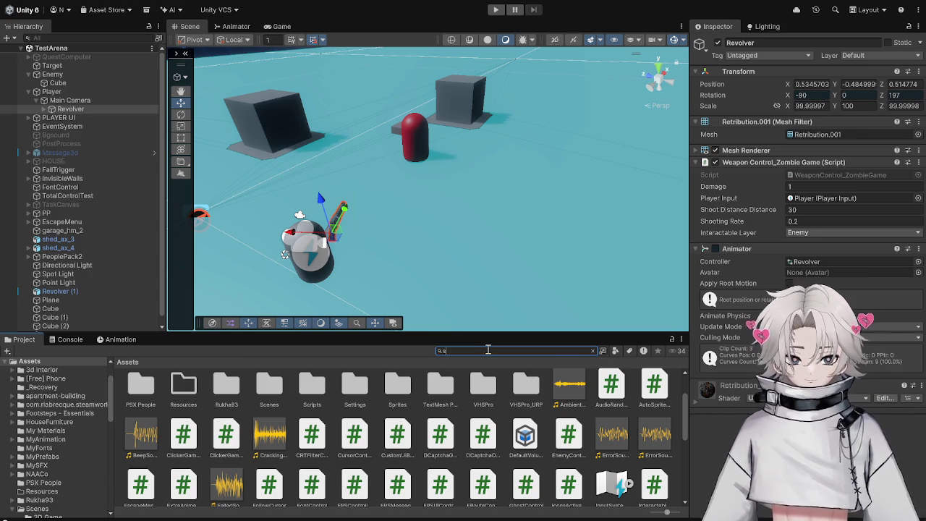
text(hoot)
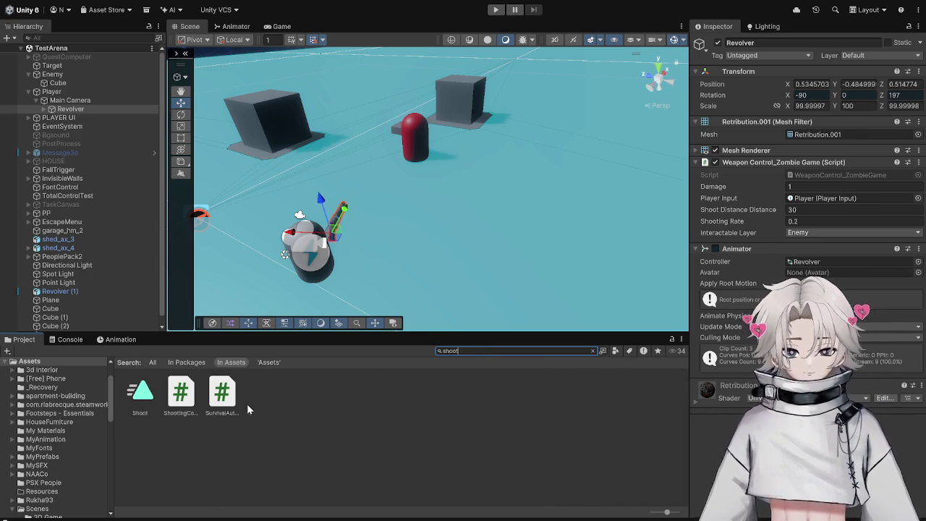
key(BackSpace)
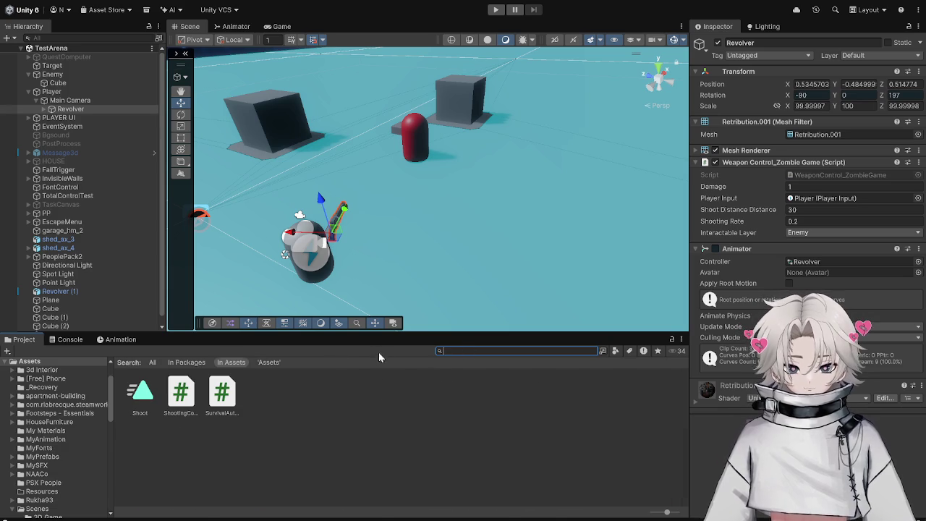
scroll(507, 434, down, 3)
scroll(619, 427, up, 2)
Browse the ErrorSound, Cracking The Code, and BeepSound audio assets.
click(613, 463)
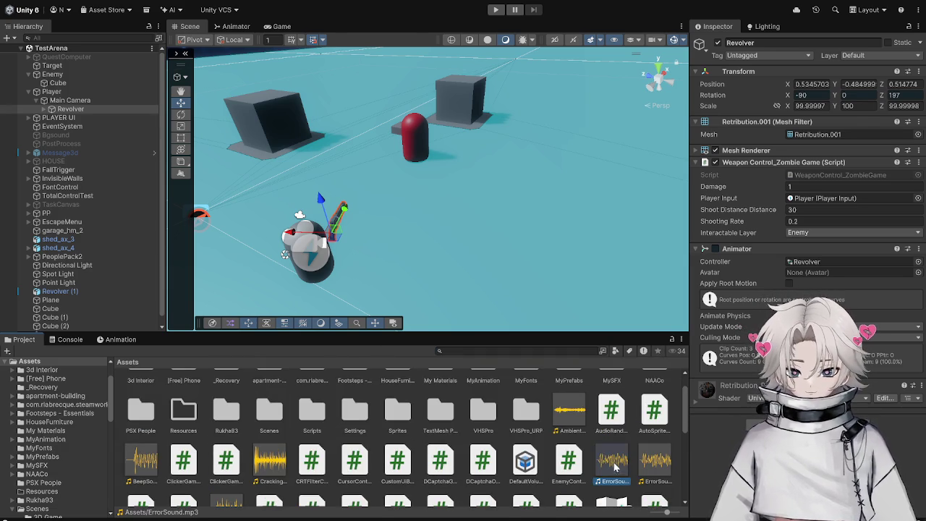
scroll(261, 469, down, 1)
click(264, 431)
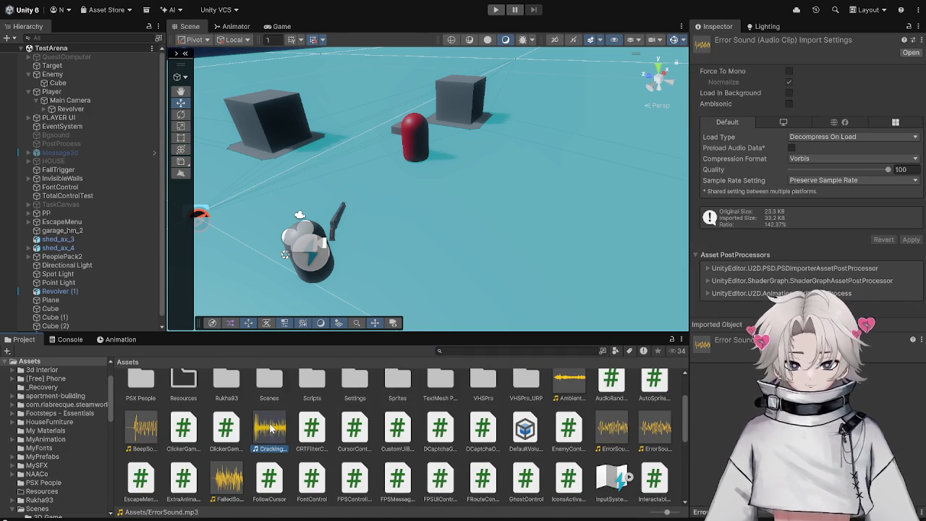
scroll(245, 440, down, 1)
key(Left)
key(Left)
key(Left)
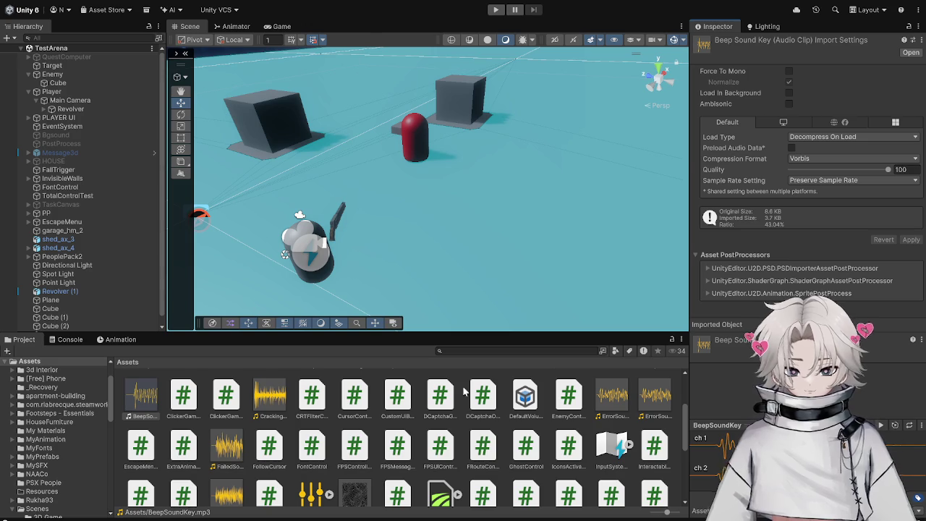
Select the Revolver, ping its WeaponControl_ZombieGame script, and switch to Visual Studio.
click(61, 109)
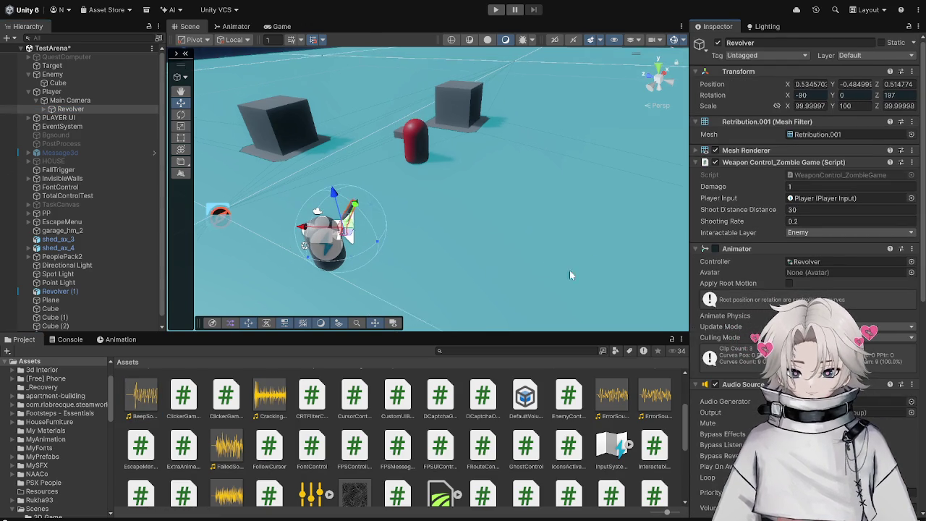
scroll(821, 40, down, 5)
scroll(822, 40, up, 5)
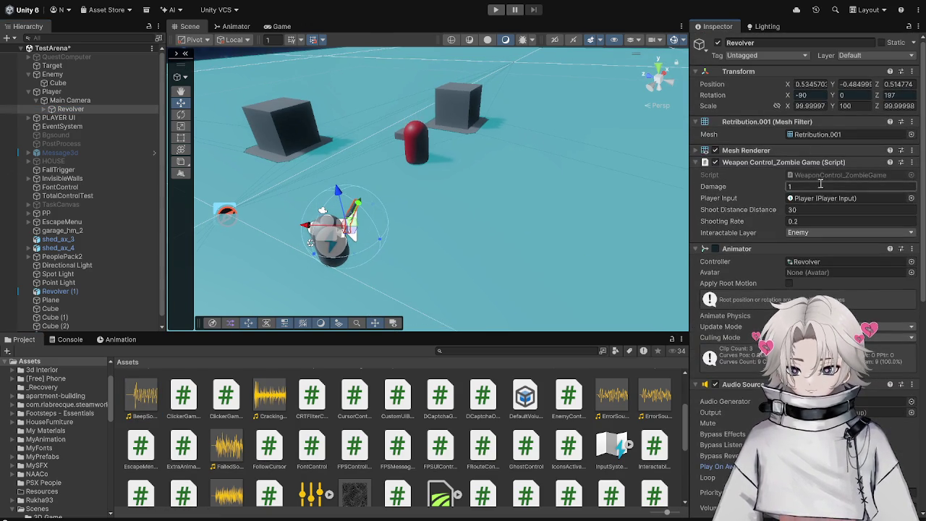
click(846, 175)
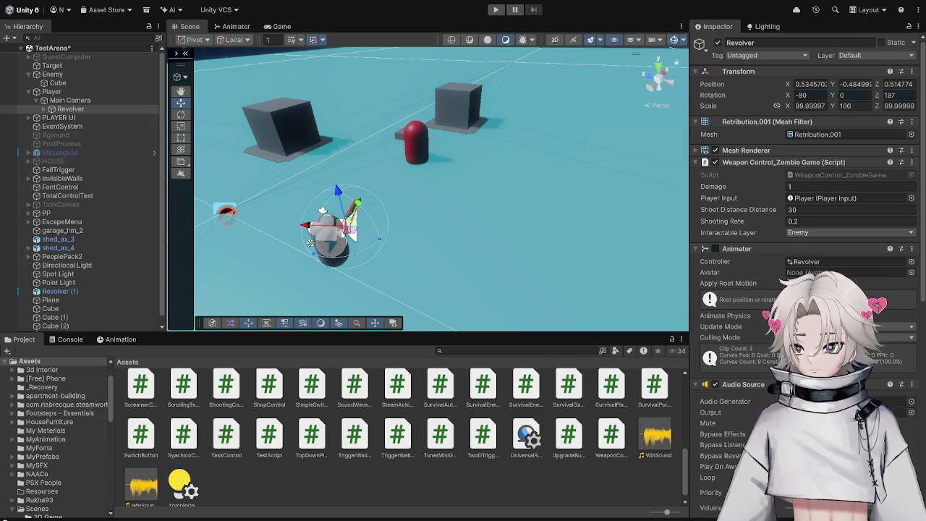
key(alt+Tab)
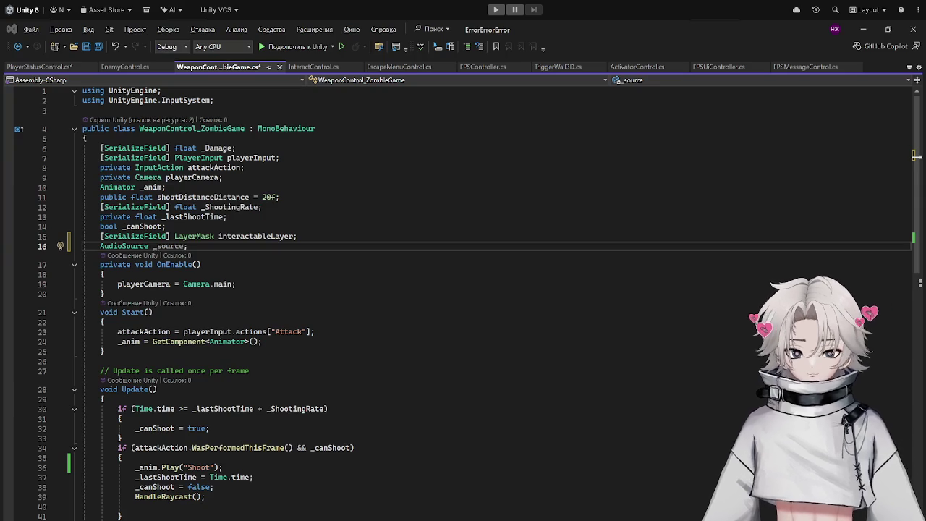
Add _source = GetComponent<AudioSource>(); after the Animator lookup in Start and save.
key(ctrl+s)
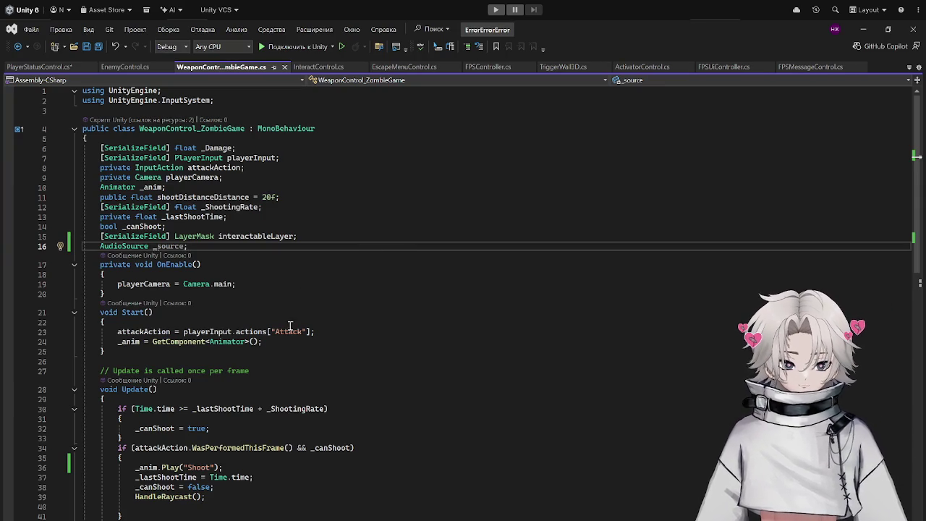
click(292, 284)
click(301, 341)
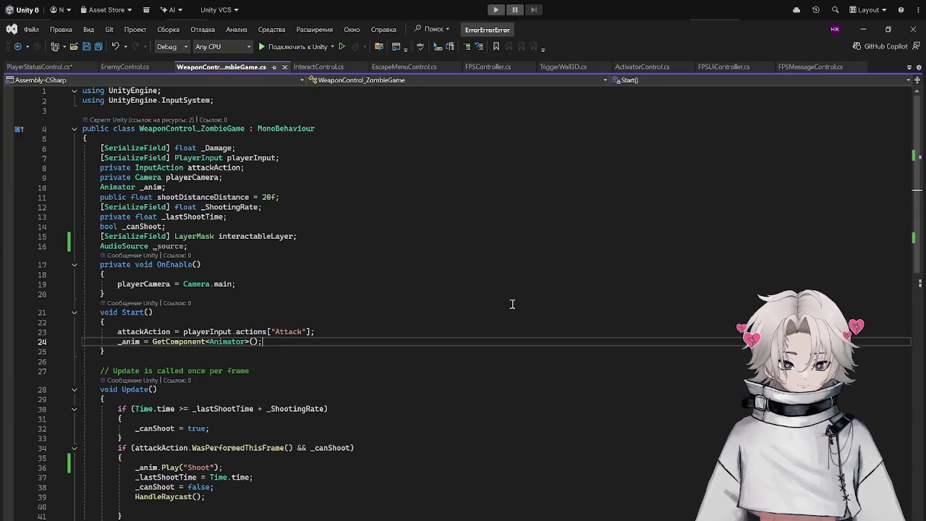
key(Return)
text(_source)
key(Tab)
key(ctrl+s)
Add _source.Play(); after the HandleRaycast() call in Update and save.
scroll(500, 306, down, 5)
scroll(359, 347, down, 8)
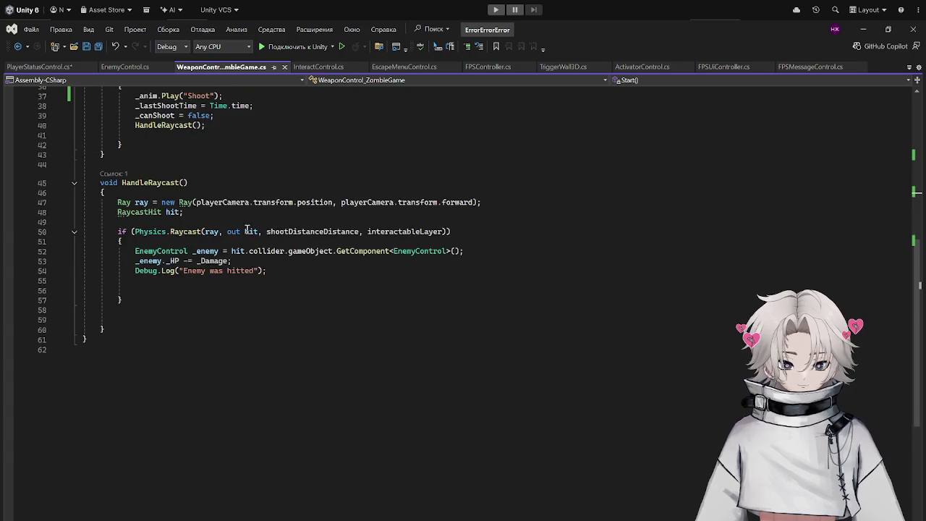
scroll(261, 271, up, 5)
click(244, 271)
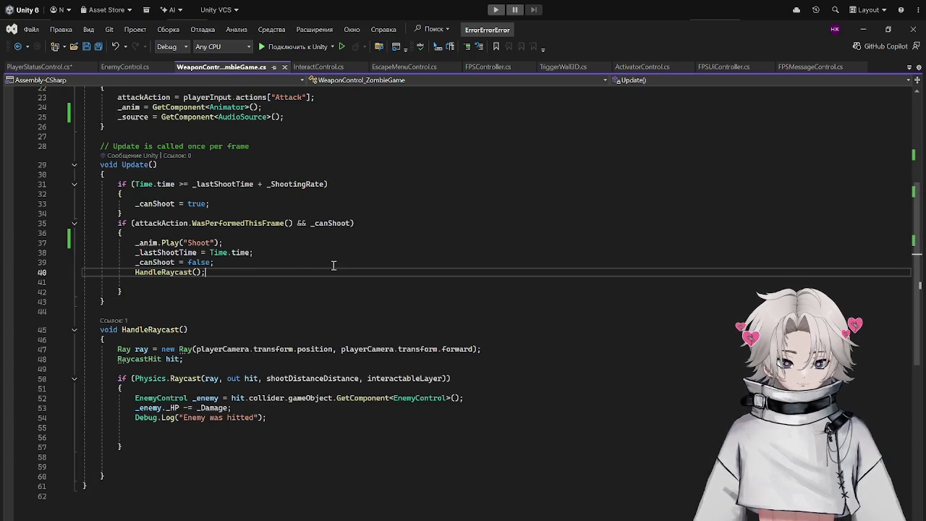
key(Return)
text(_source.)
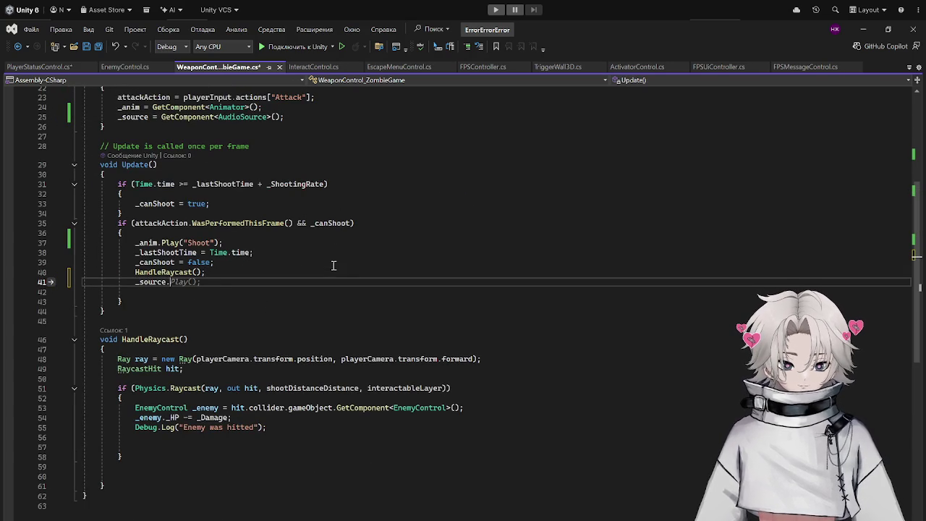
text(Play();)
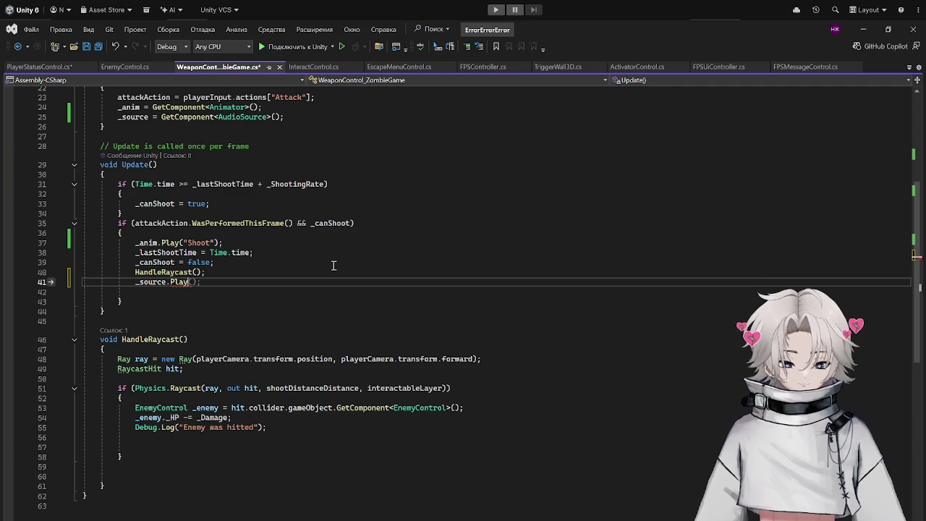
text(Play();)
key(ctrl+s)
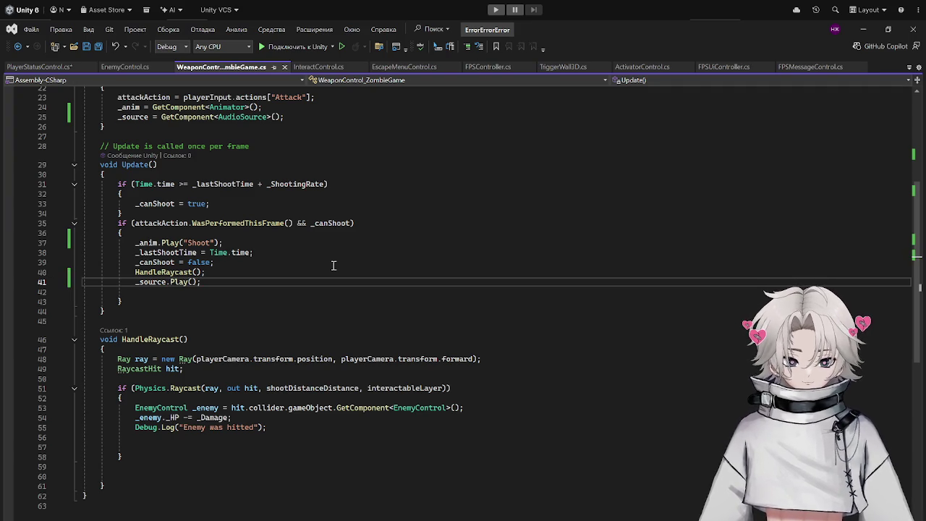
Insert a blank line after HandleRaycast, save, and return to Unity.
click(336, 270)
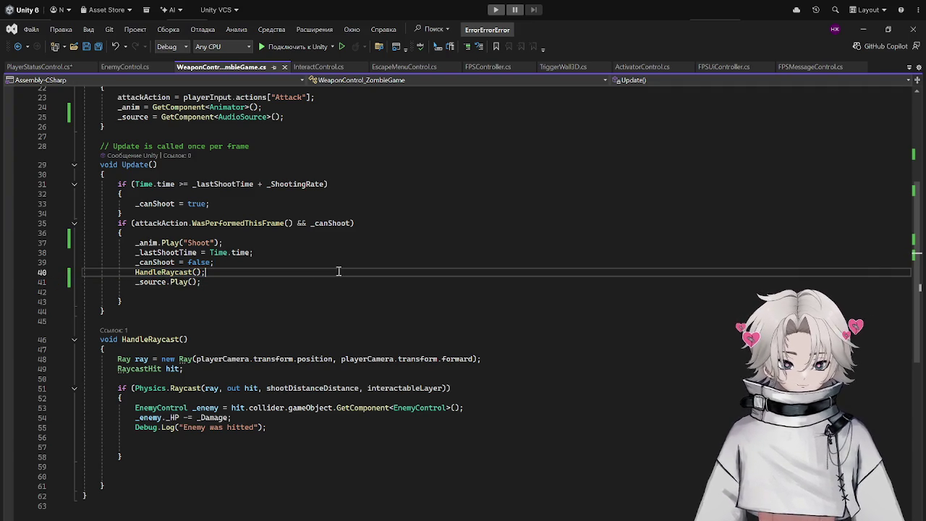
key(Return)
key(ctrl+s)
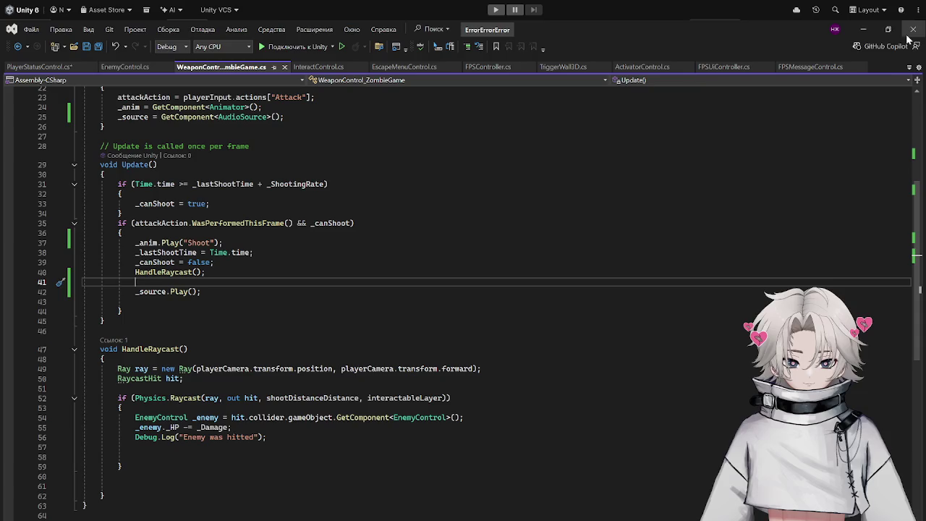
click(864, 29)
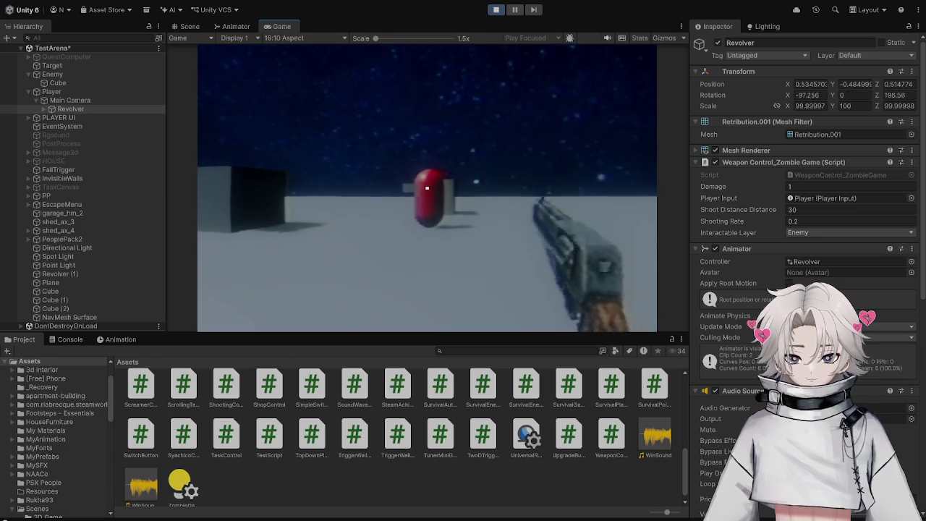
Shoot the red enemy capsule, walk forward, and exit play mode.
click(427, 188)
key(w)
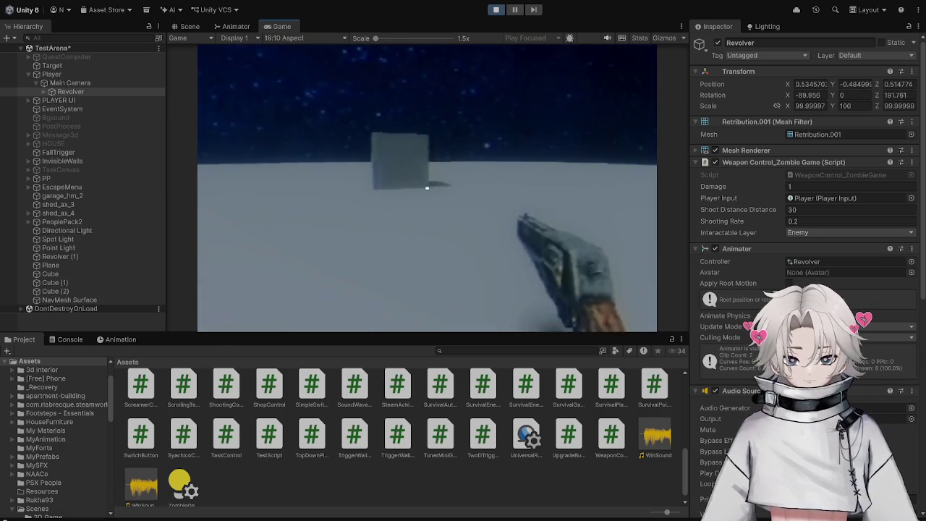
key(Escape)
key(ctrl+p)
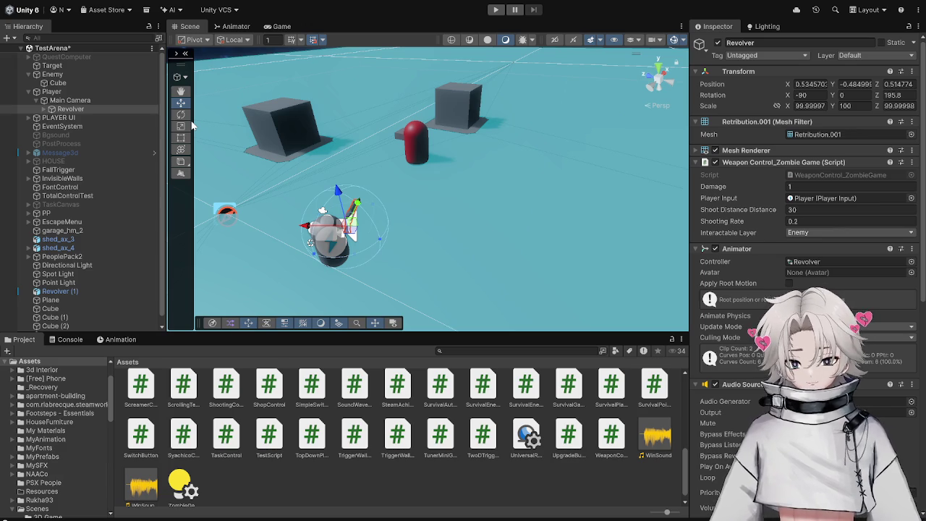
Check the Revolver's Audio Source, open its script, and add a line above _Damage.
click(105, 109)
scroll(760, 285, down, 10)
scroll(811, 232, up, 10)
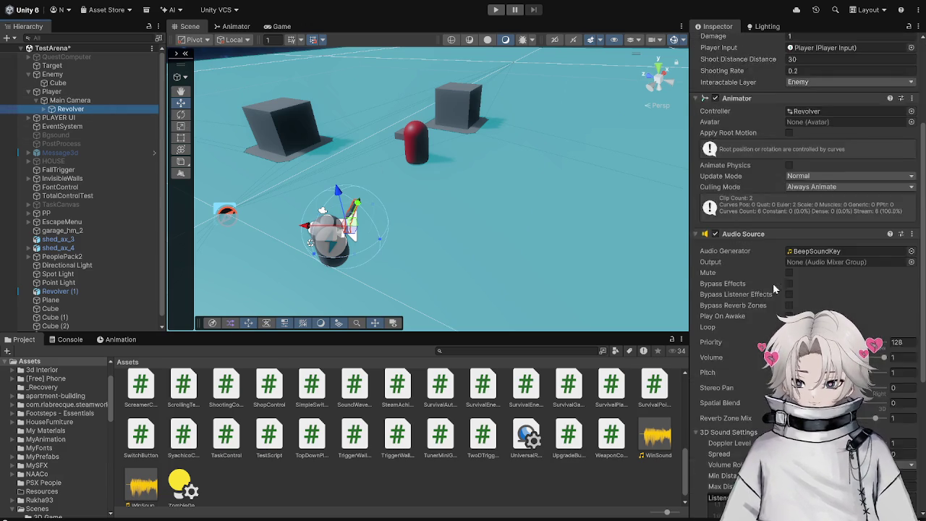
double_click(830, 176)
scroll(289, 289, up, 7)
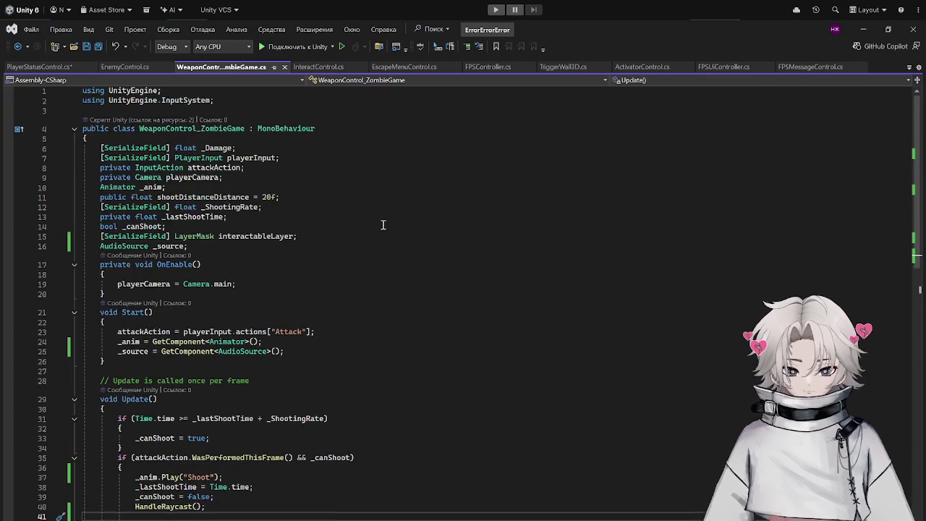
click(115, 141)
key(Return)
Type and erase [SerializeField] and public above _Damage, leaving the line blank, then save the script.
text([seri)
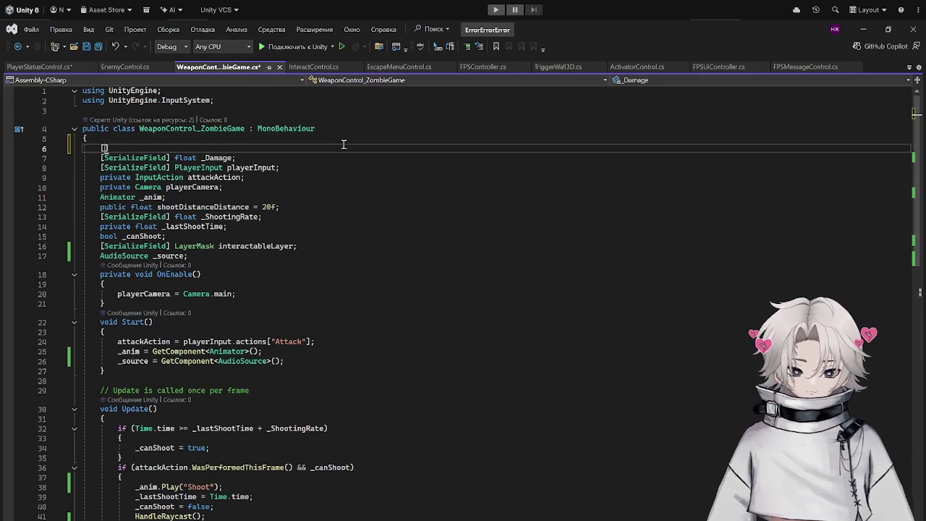
key(Tab)
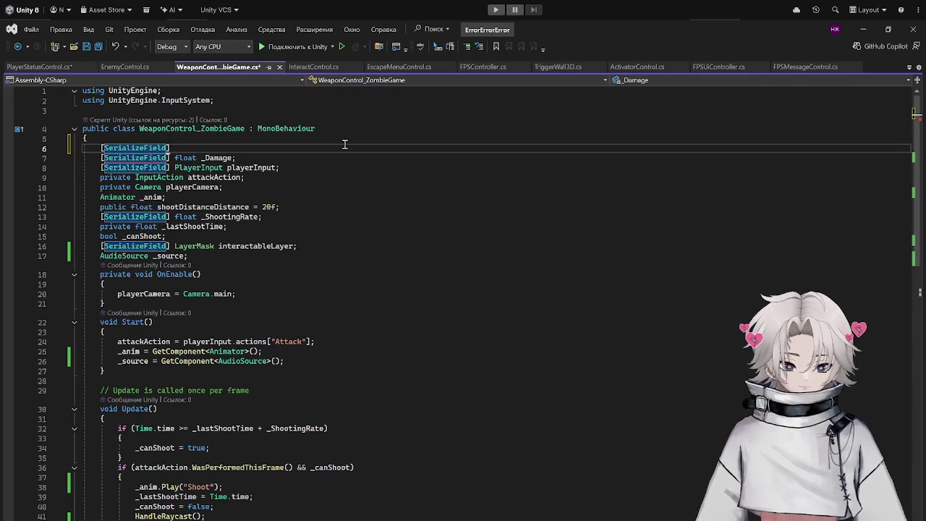
key(BackSpace)
key(BackSpace)
key(BackSpace)
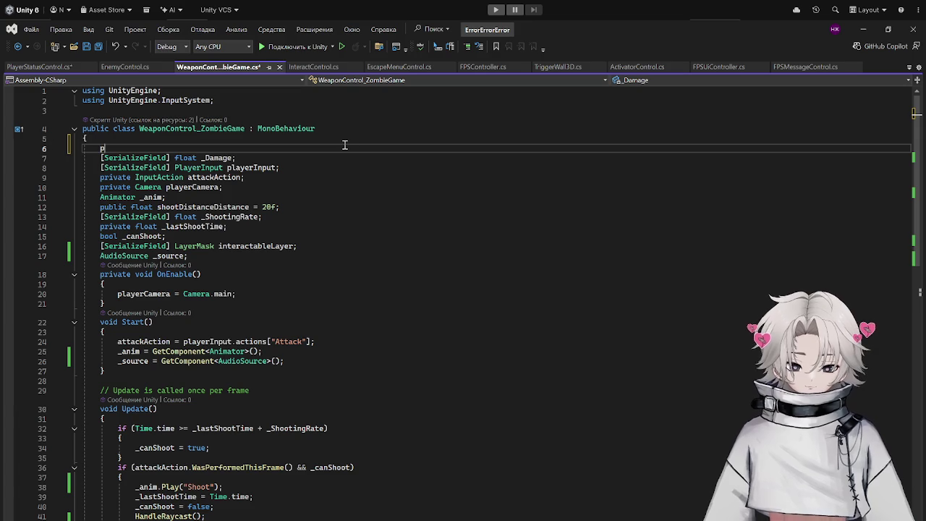
text(public)
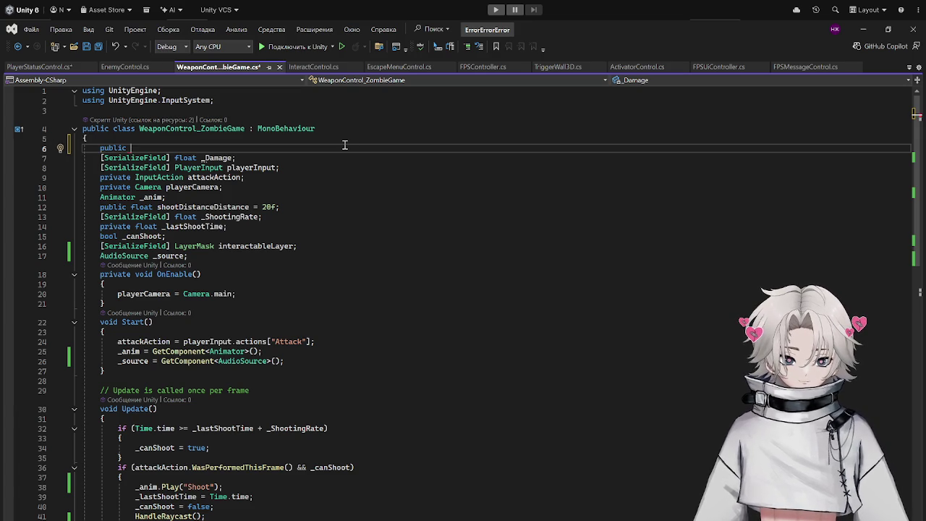
key(ctrl+BackSpace)
key(ctrl+s)
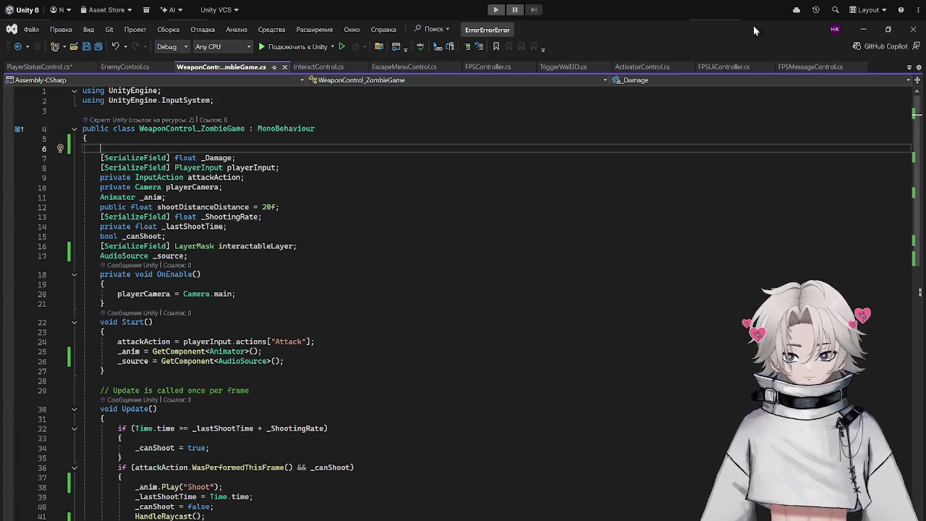
click(865, 29)
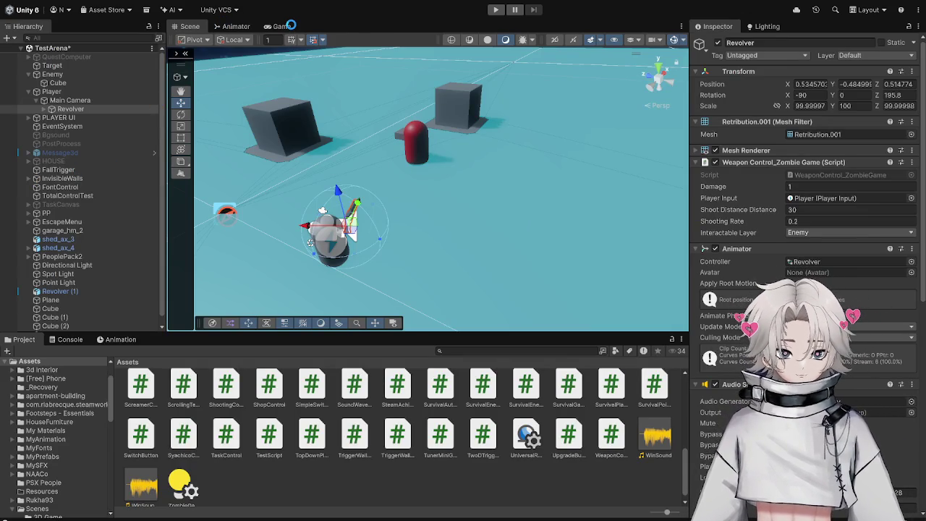
click(36, 73)
click(27, 74)
click(58, 324)
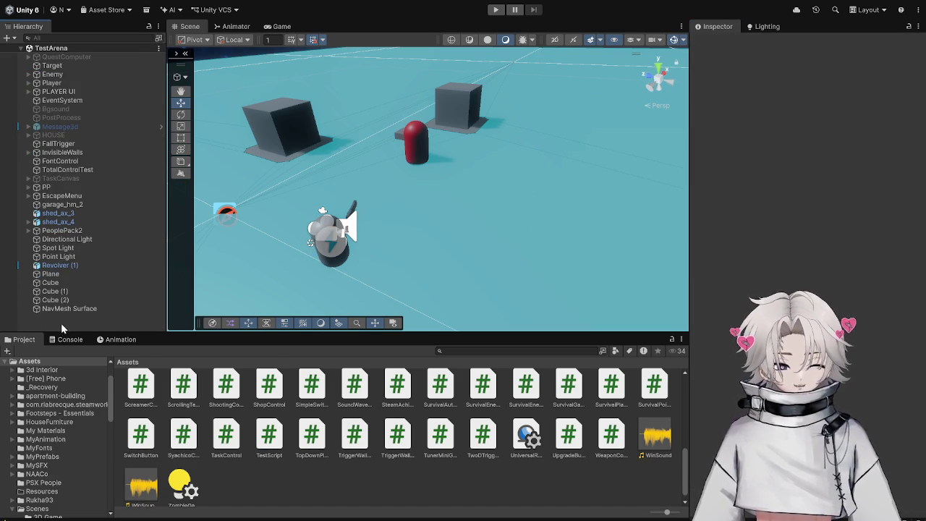
key(ctrl+shift+n)
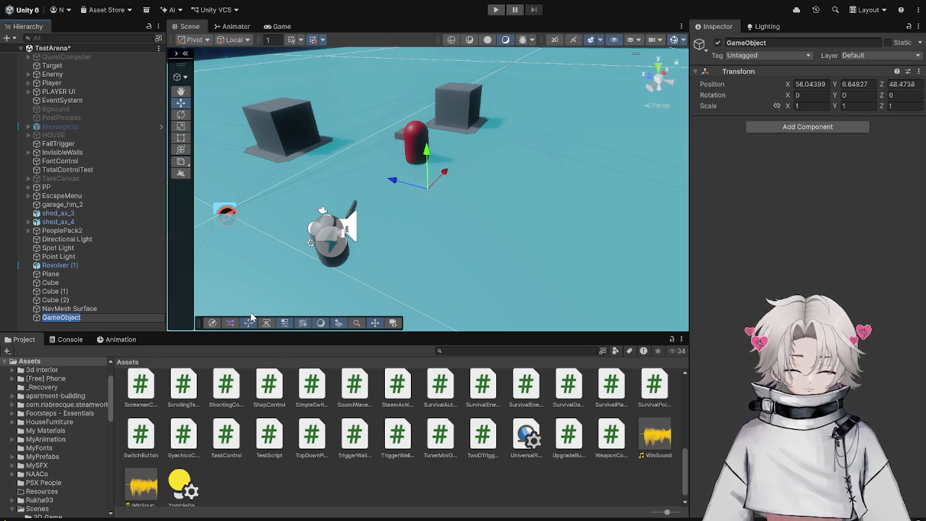
text(Container)
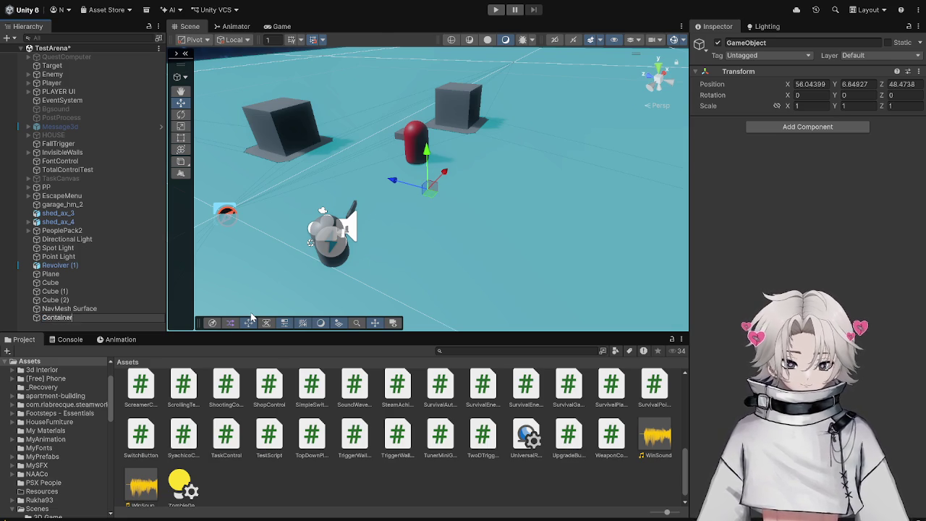
key(BackSpace)
key(BackSpace)
key(BackSpace)
text(To)
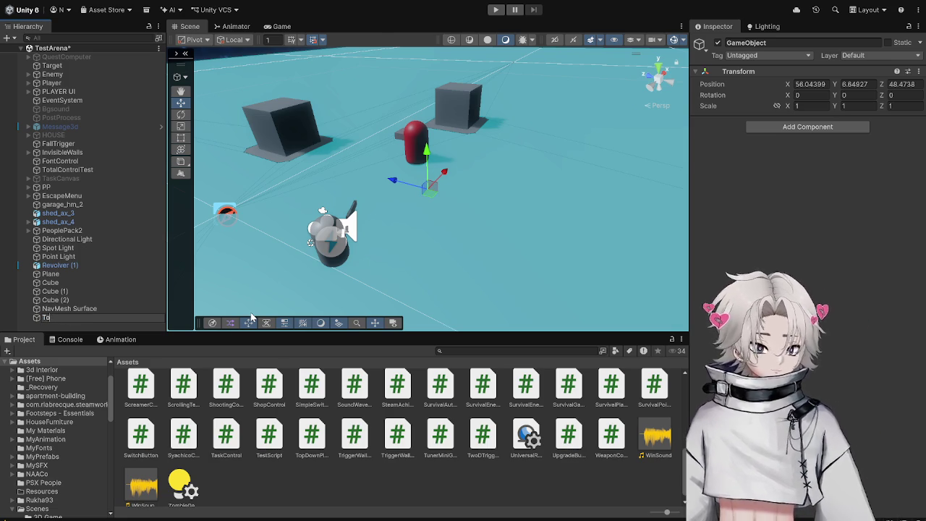
key(BackSpace)
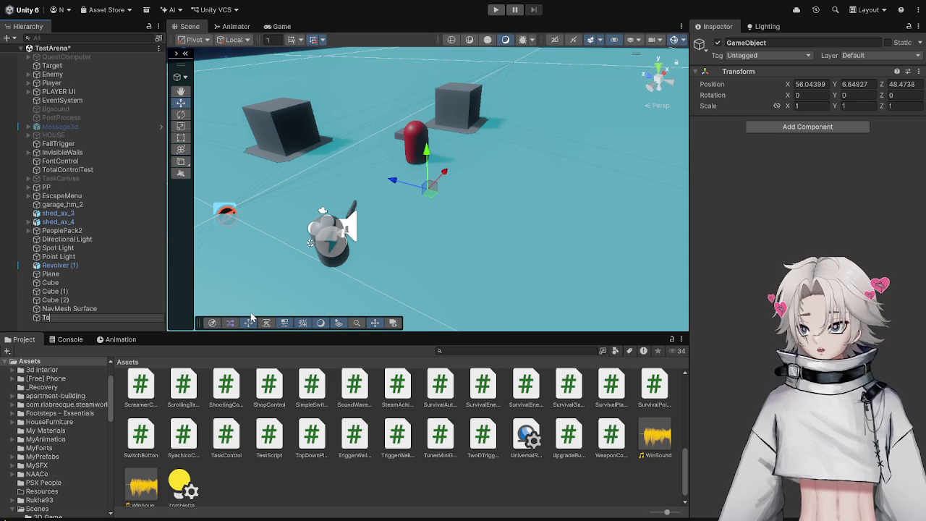
text(a)
key(BackSpace)
text(talControl)
key(Return)
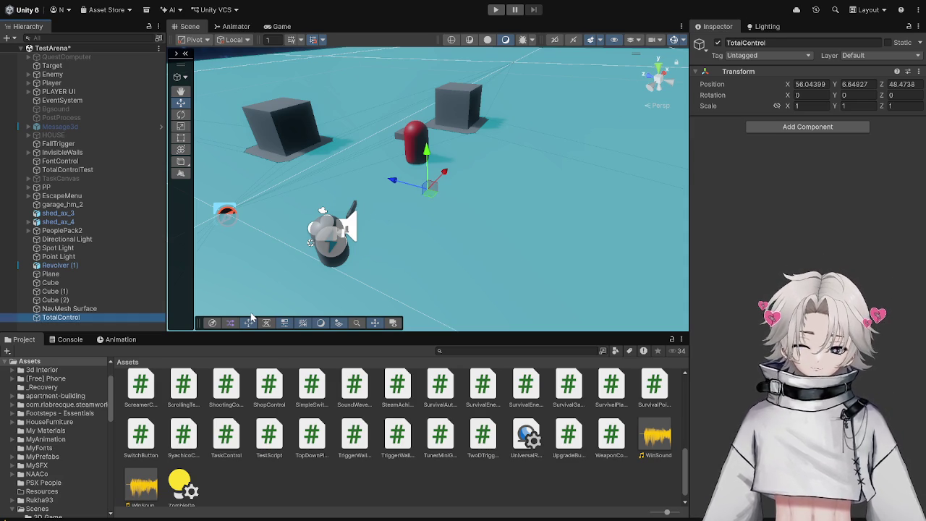
key(Delete)
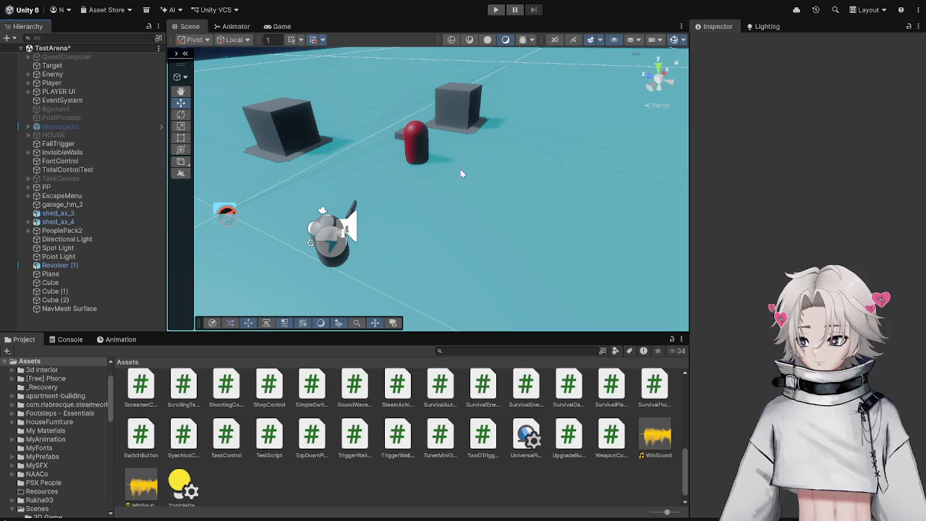
click(105, 67)
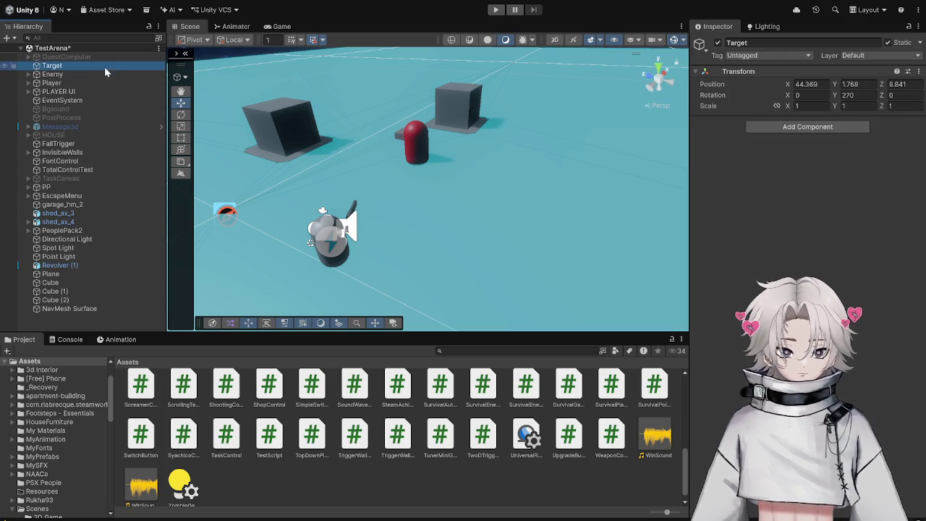
Check the Enemy and Revolver objects, then switch to the first-person Game view.
click(98, 73)
click(96, 65)
click(96, 73)
scroll(820, 238, down, 1)
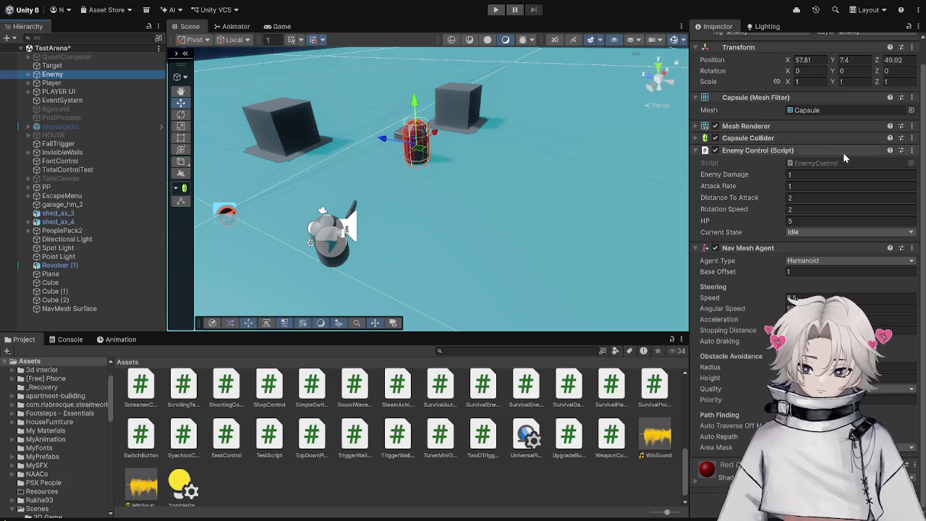
click(29, 82)
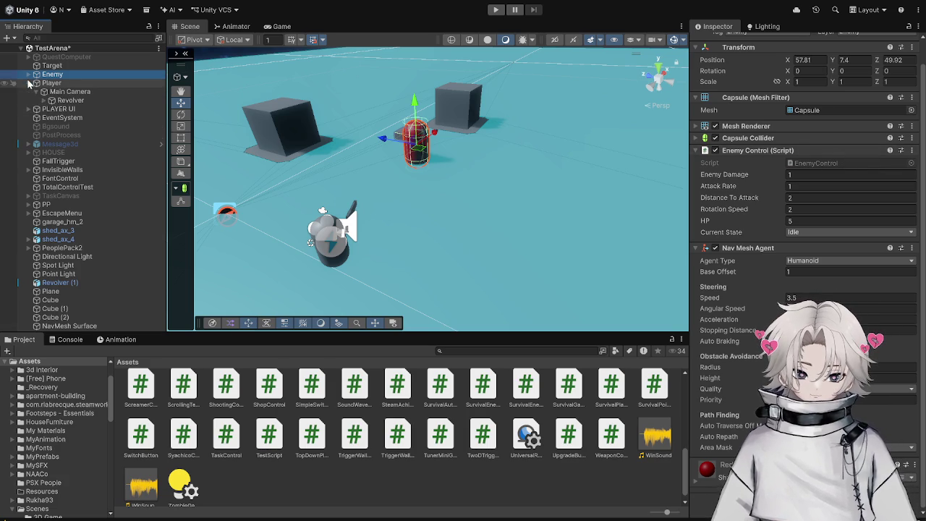
click(71, 100)
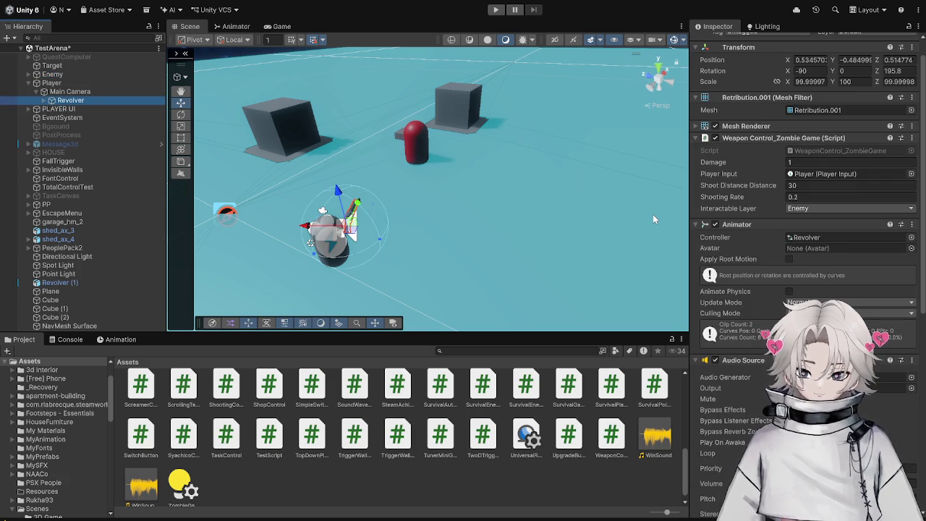
click(282, 27)
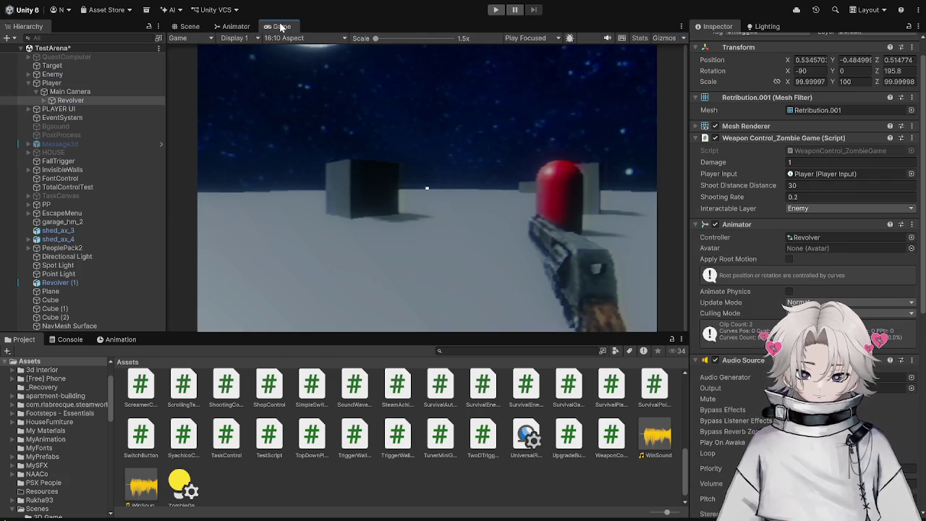
Create an empty GameObject and name it ItemsControl instead of AmmoControl.
click(28, 83)
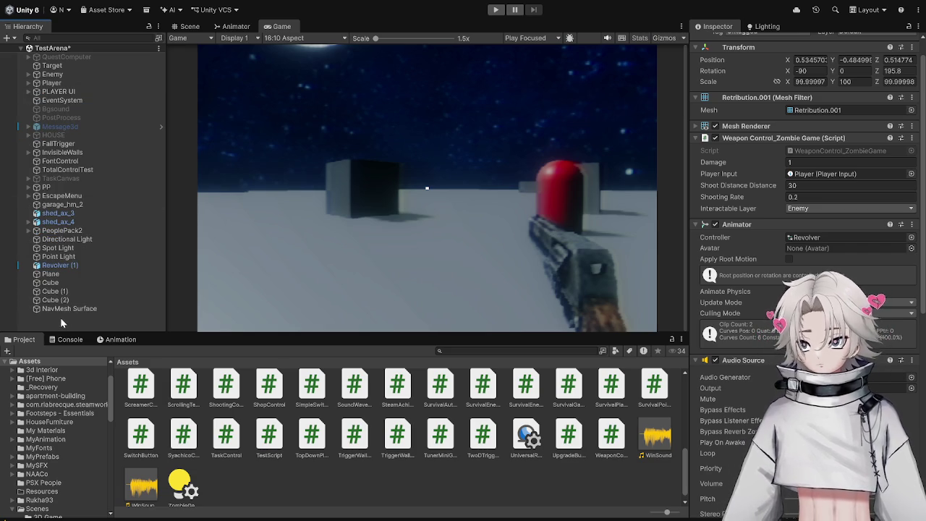
key(ctrl+shift+n)
text(AmmoControl)
key(Return)
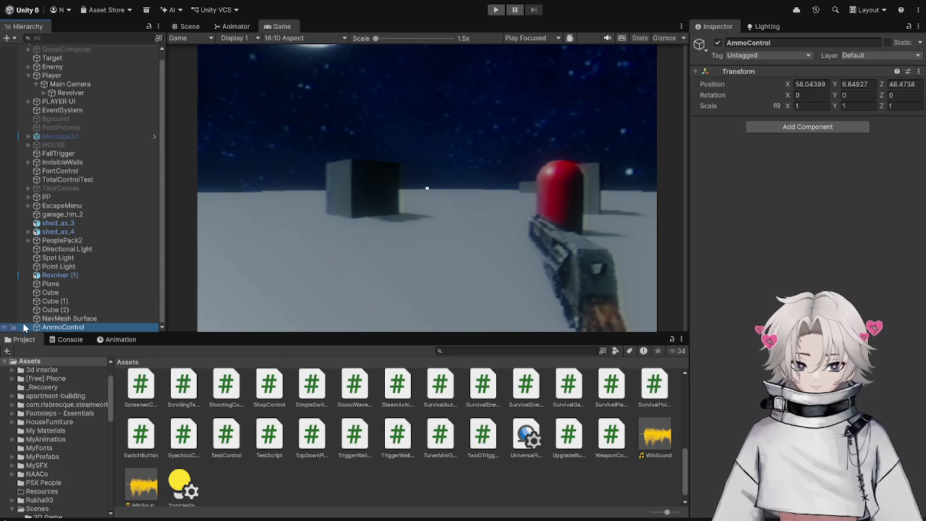
click(784, 42)
text(ItemsControl)
key(Return)
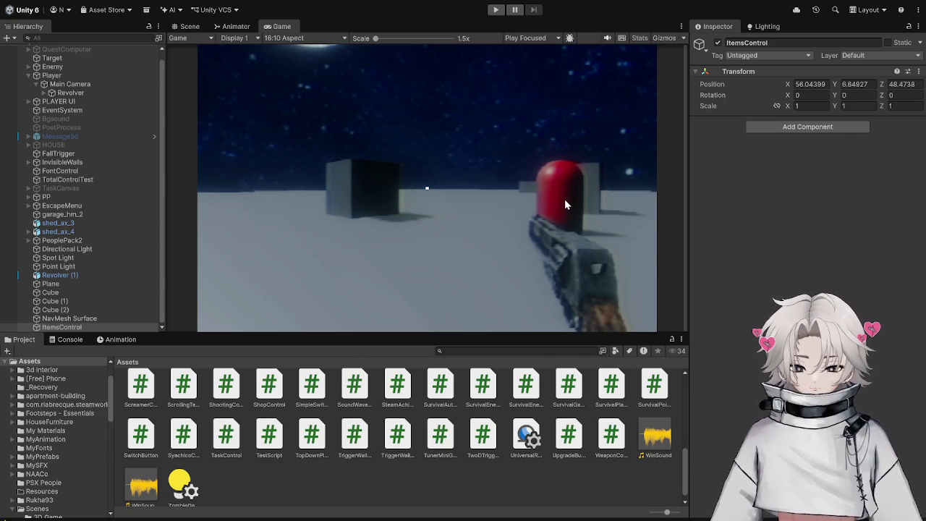
Open the object's ItemsControl script in Visual Studio from the Inspector.
double_click(806, 131)
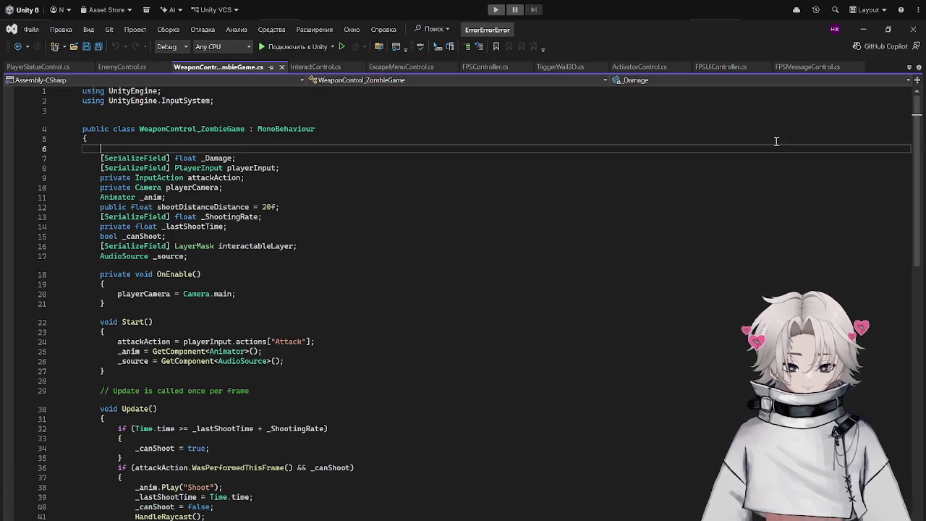
click(863, 29)
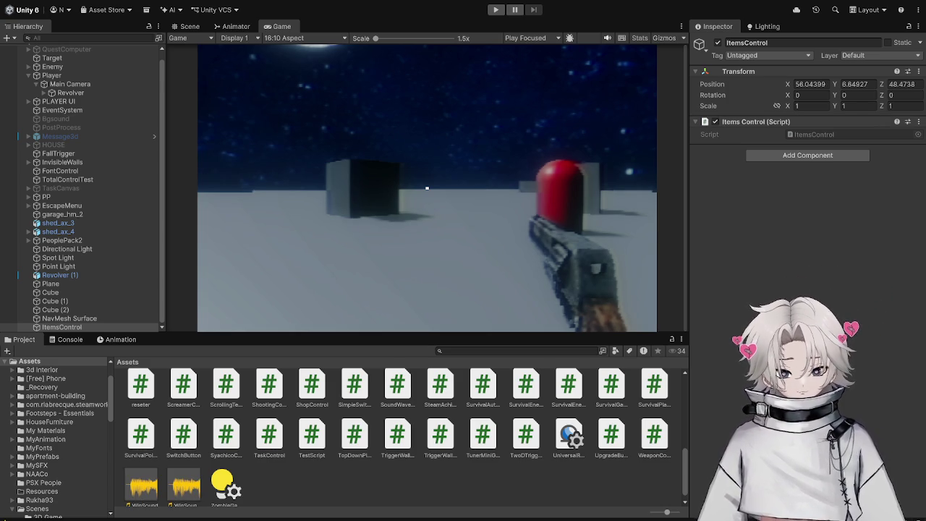
double_click(820, 135)
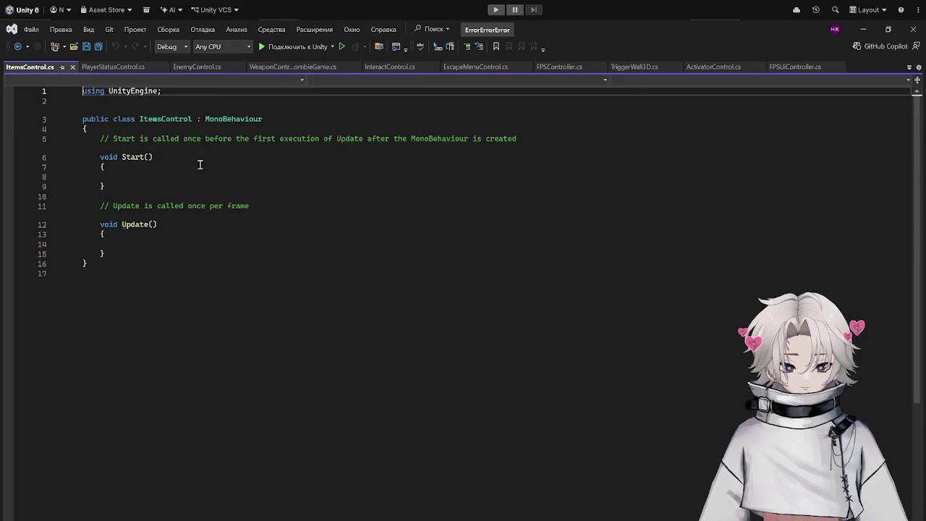
Replace the line 5 comment with public int _PistolAmmo; and save.
mouse_move(93, 138)
mouse_down()
mouse_move(668, 153)
mouse_move(639, 138)
mouse_move(60, 138)
mouse_up()
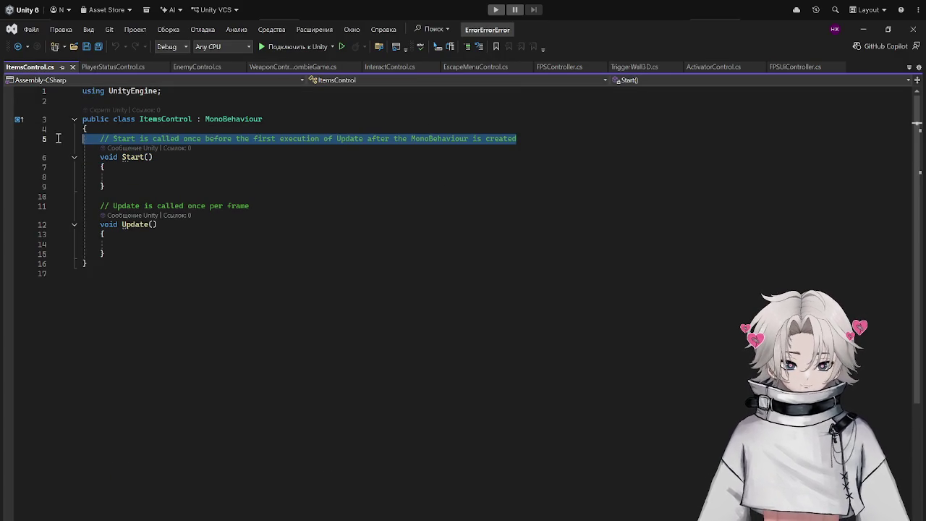
text(public float _AmmoControl)
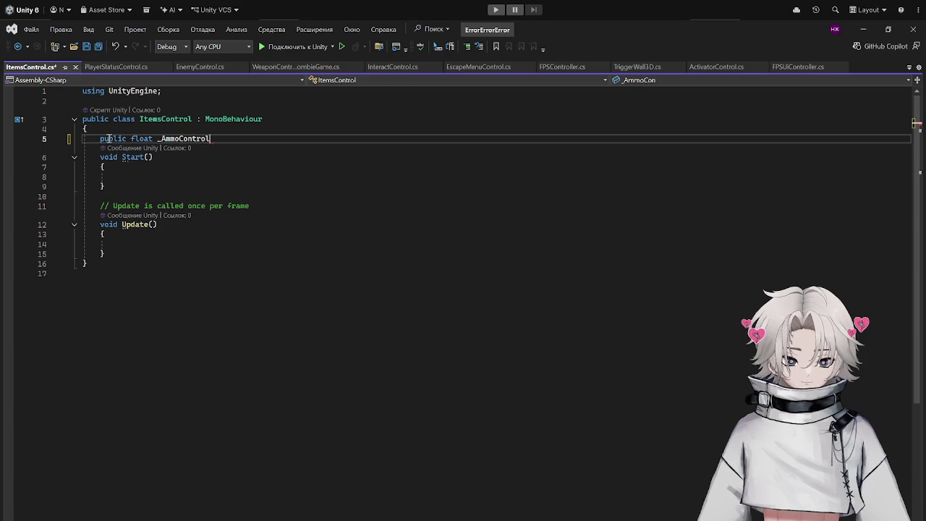
key(BackSpace)
key(BackSpace)
key(BackSpace)
text(P)
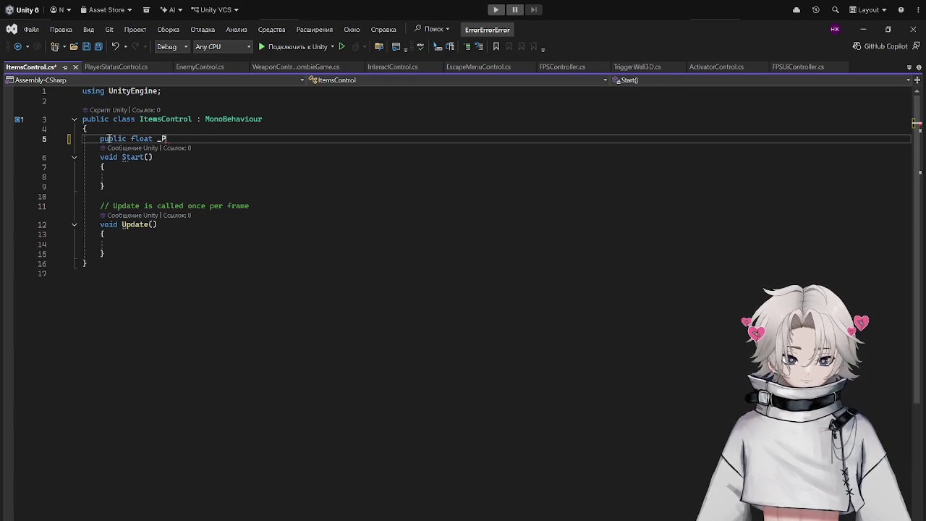
key(BackSpace)
key(BackSpace)
key(BackSpace)
text(int _PistolAmmo;)
key(ctrl+s)
Delete the Start() and Update() methods from ItemsControl.
drag(93, 161, 157, 258)
key(BackSpace)
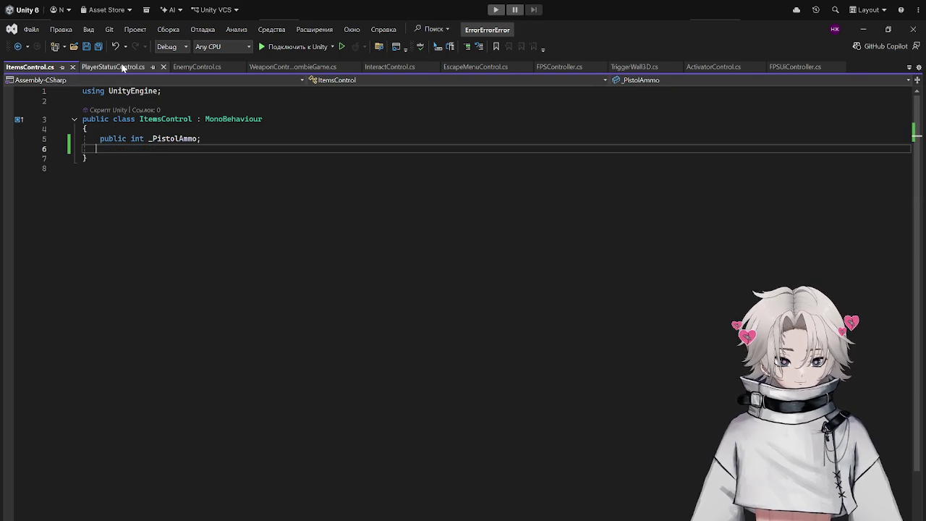
click(864, 29)
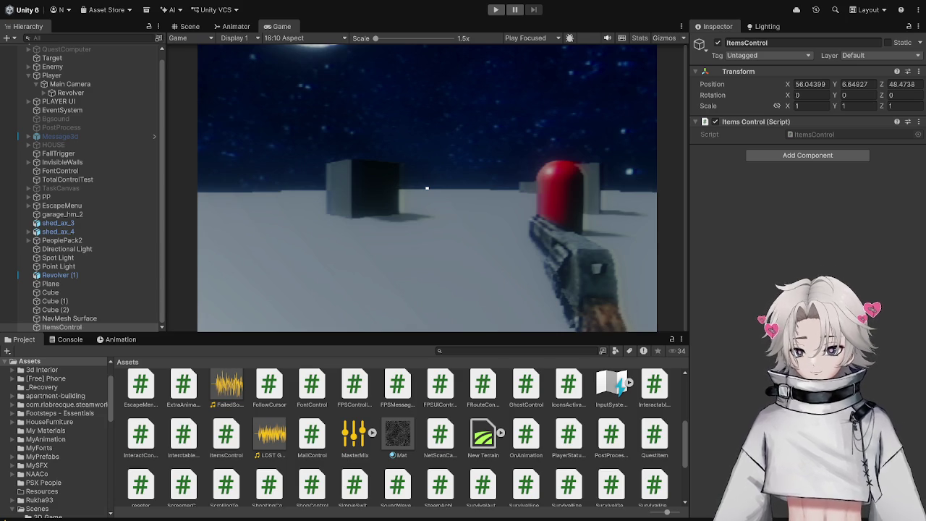
Select Revolver and open its WeaponControl_ZombieGame script from the Inspector.
click(70, 92)
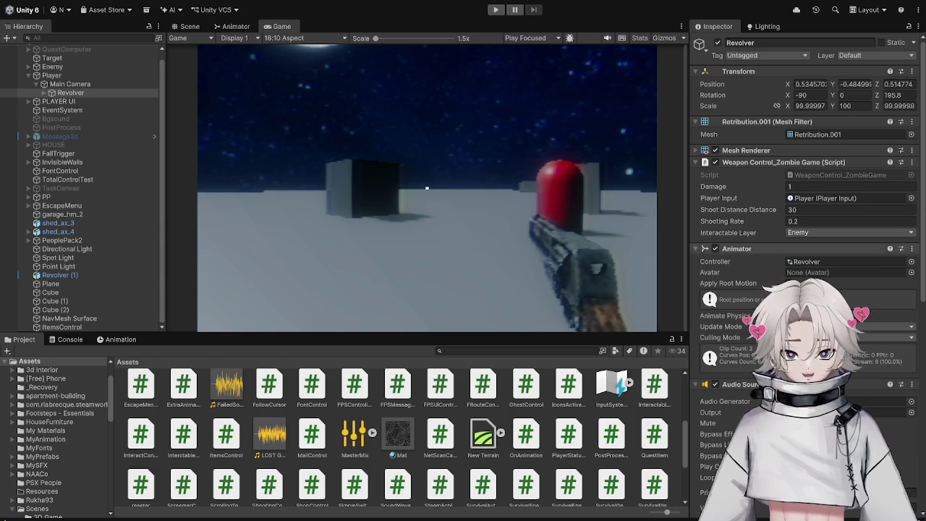
scroll(803, 217, down, 5)
scroll(803, 217, up, 5)
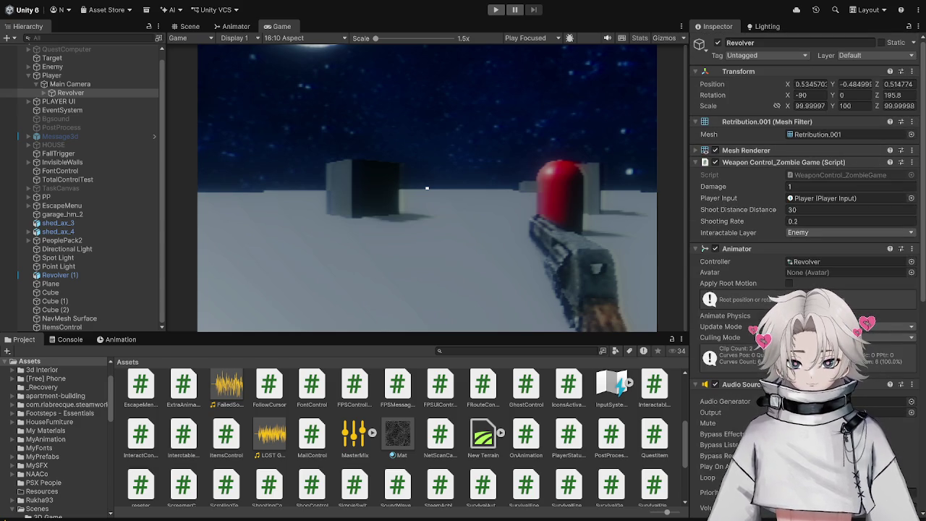
double_click(840, 174)
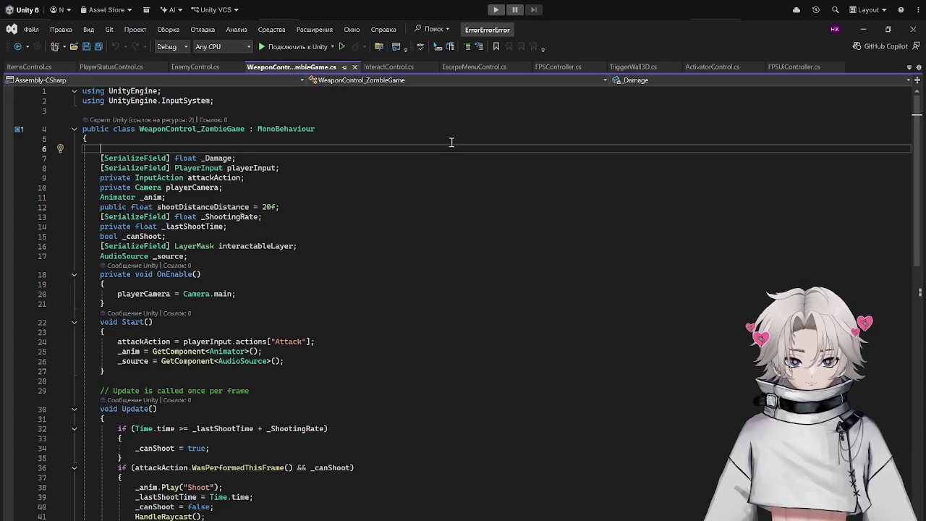
Declare [SerializeField] bool Pistol, Shotgun, Machinegun; on line 6 and save.
scroll(435, 141, down, 6)
scroll(422, 141, up, 6)
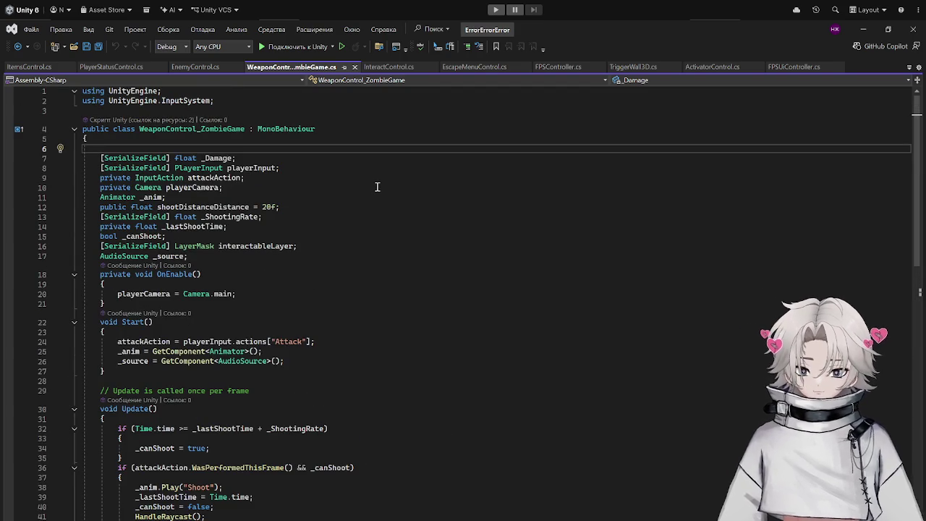
text([SerializeField])
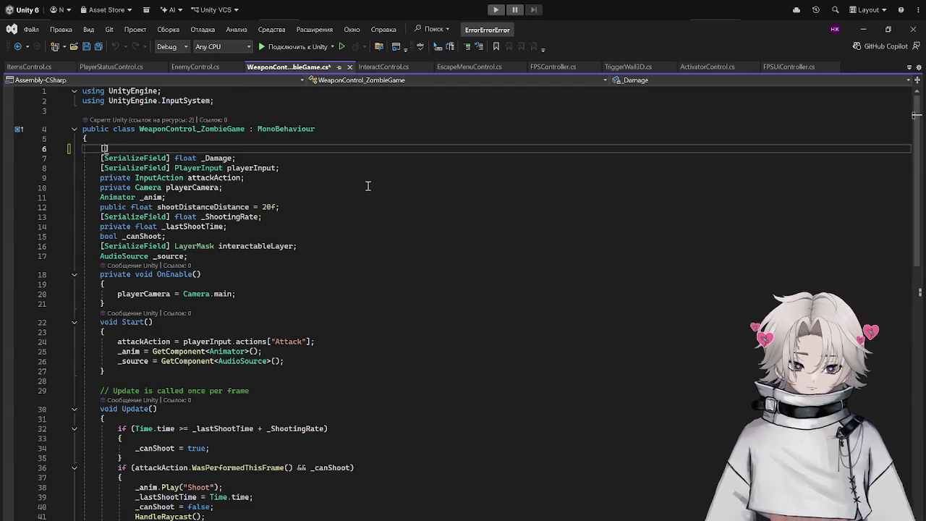
text( bool )
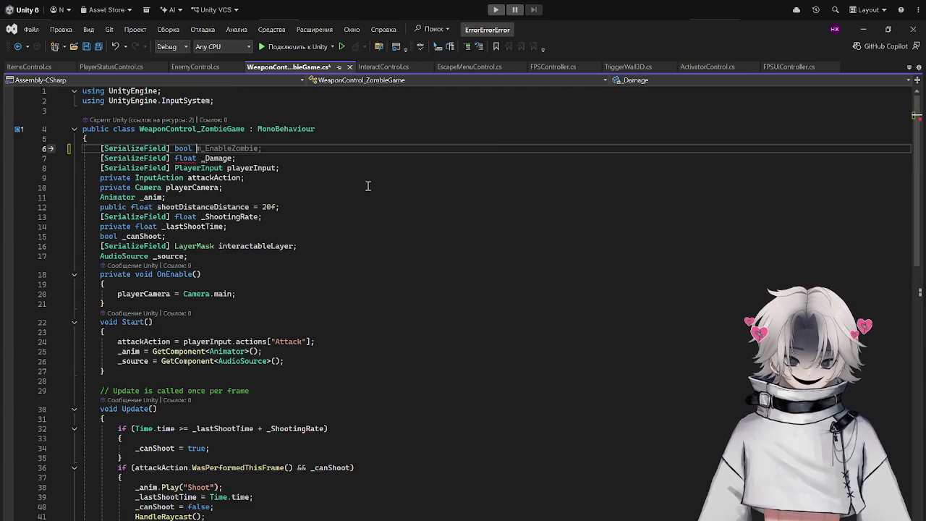
text(ammoType)
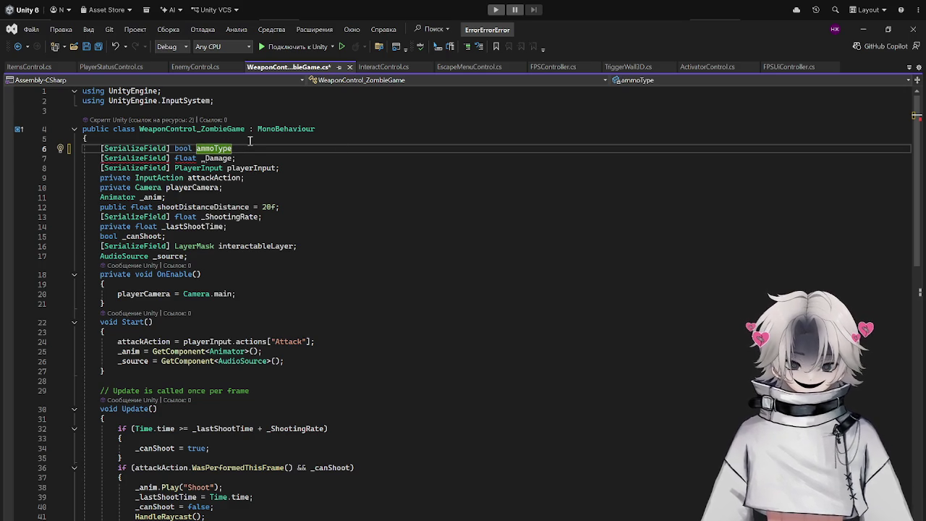
key(BackSpace)
key(BackSpace)
key(BackSpace)
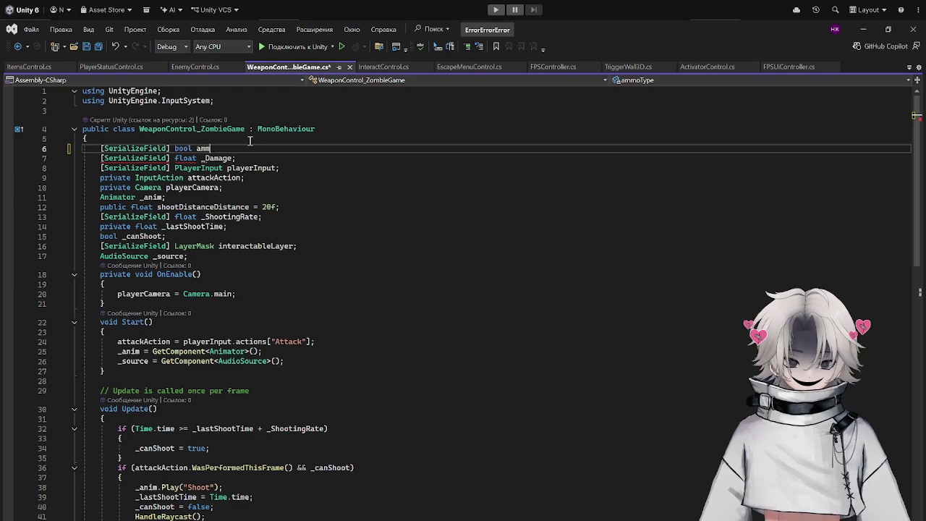
text(Pisto)
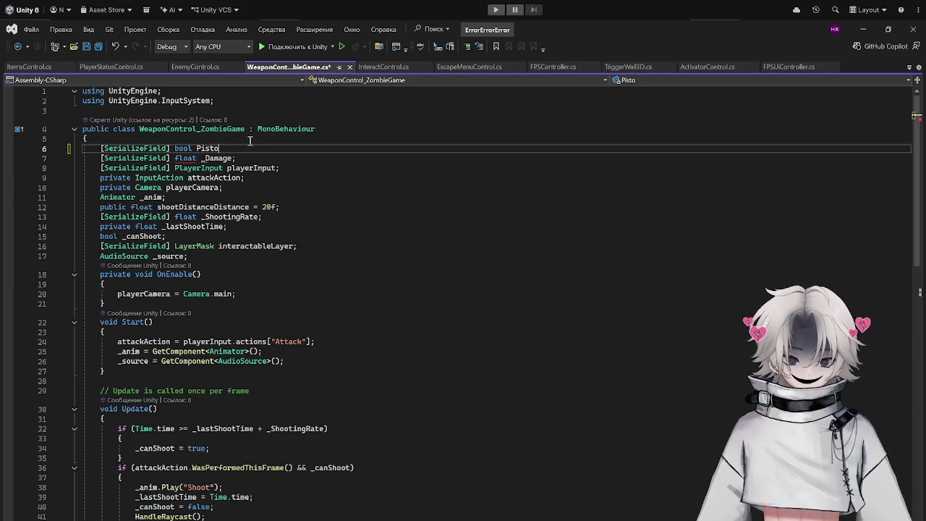
text(l, S)
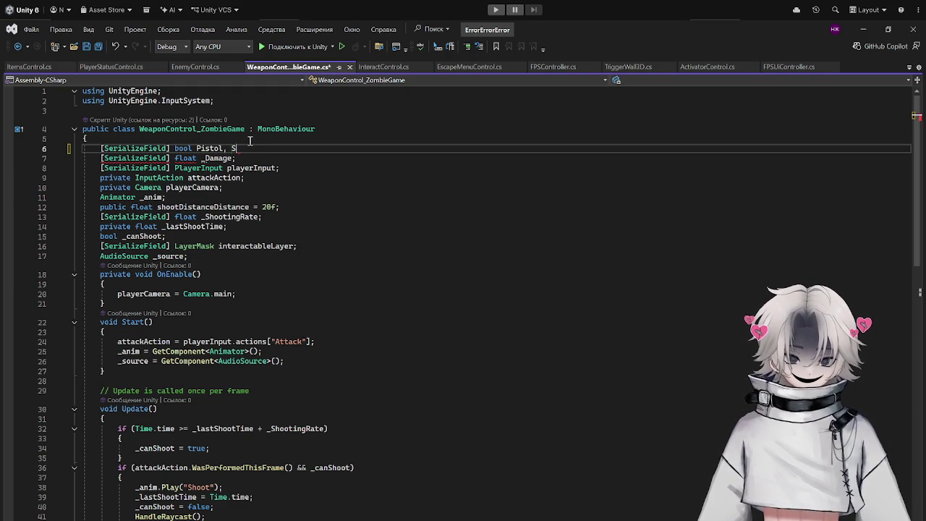
text(hotgun, M)
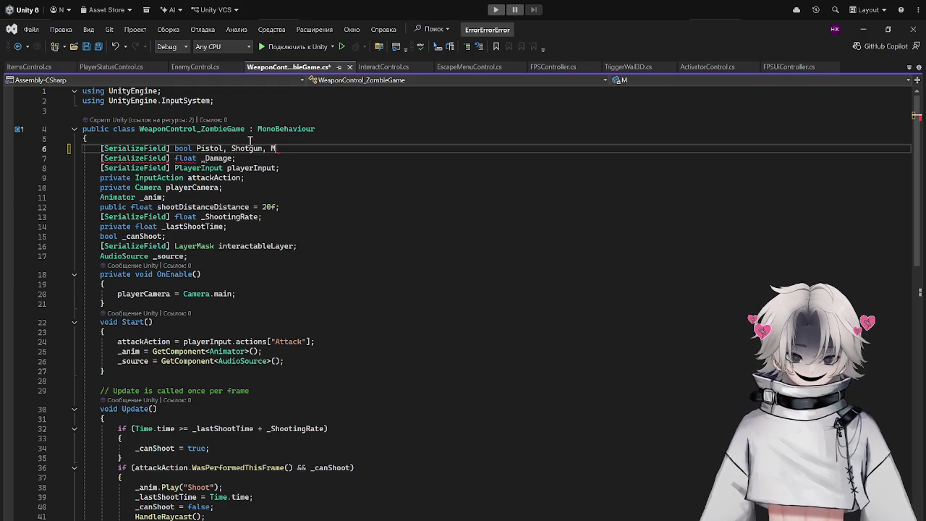
text(achinegun;)
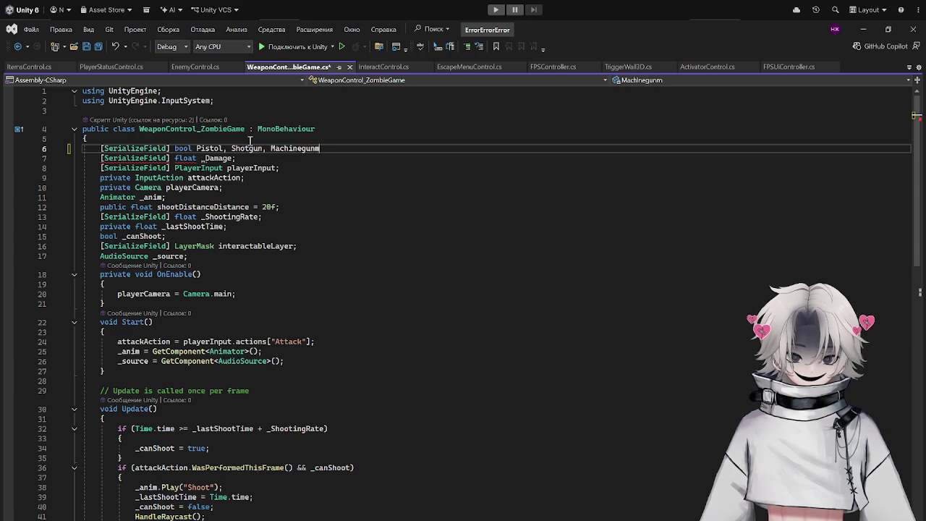
key(ctrl+s)
Start Update() with an if (Pistol && ) block, saving the script.
scroll(249, 145, down, 7)
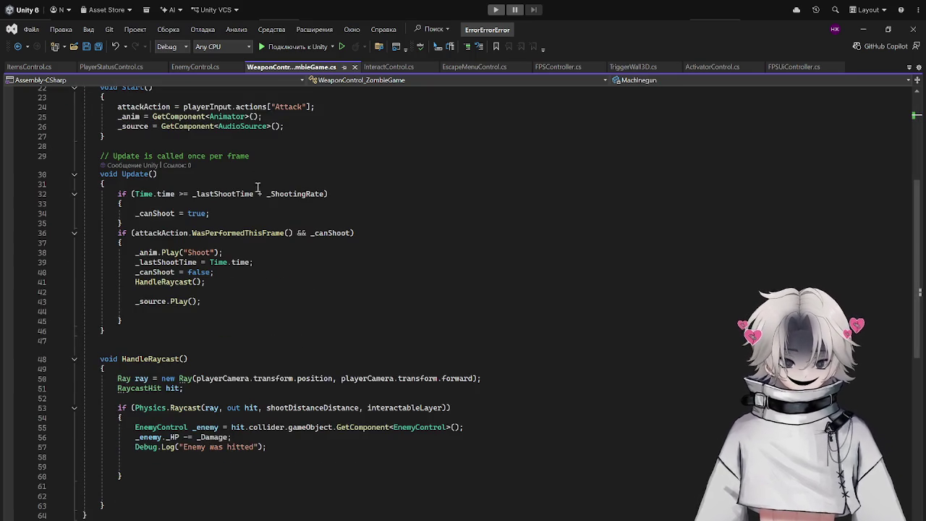
scroll(102, 244, up, 3)
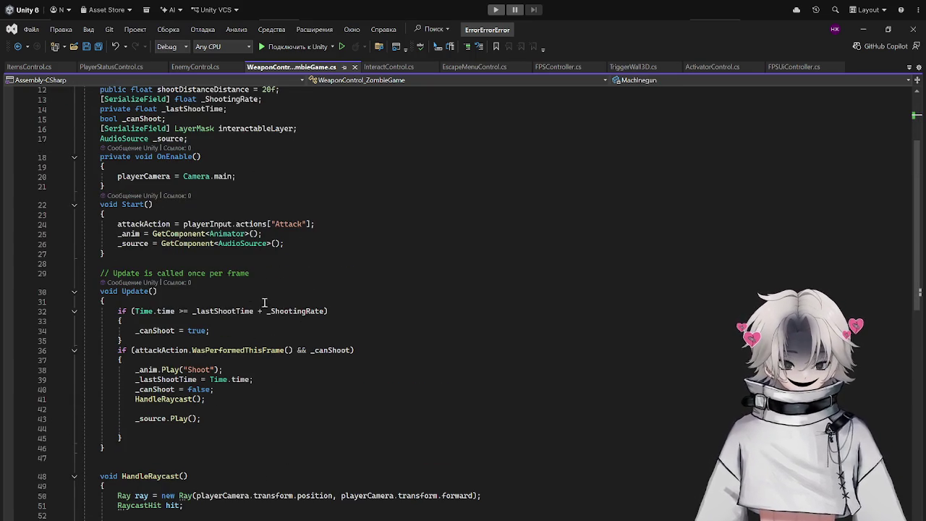
scroll(250, 296, up, 1)
click(243, 328)
scroll(330, 316, down, 2)
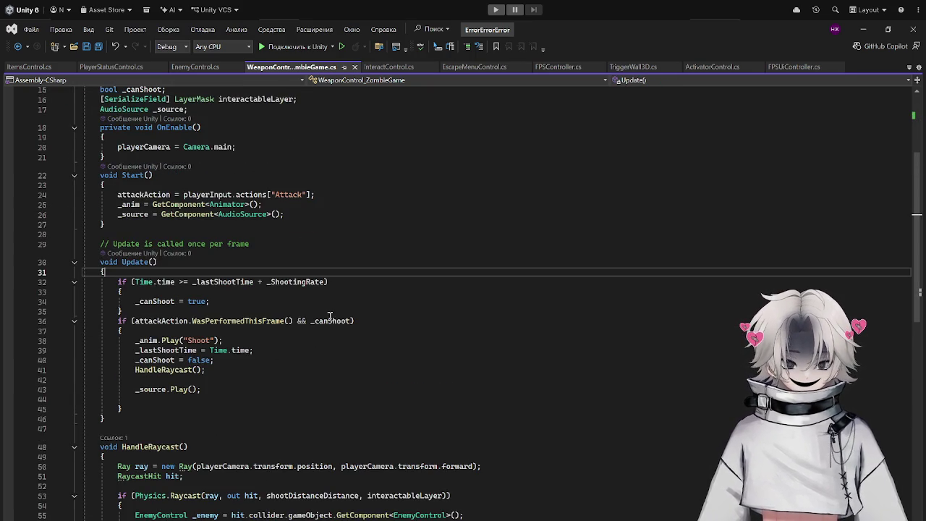
scroll(407, 303, down, 4)
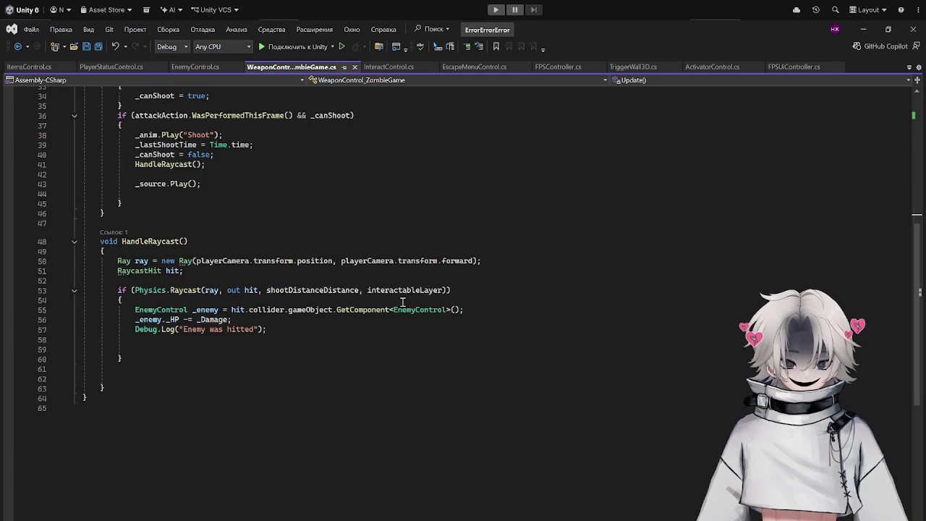
scroll(398, 303, up, 5)
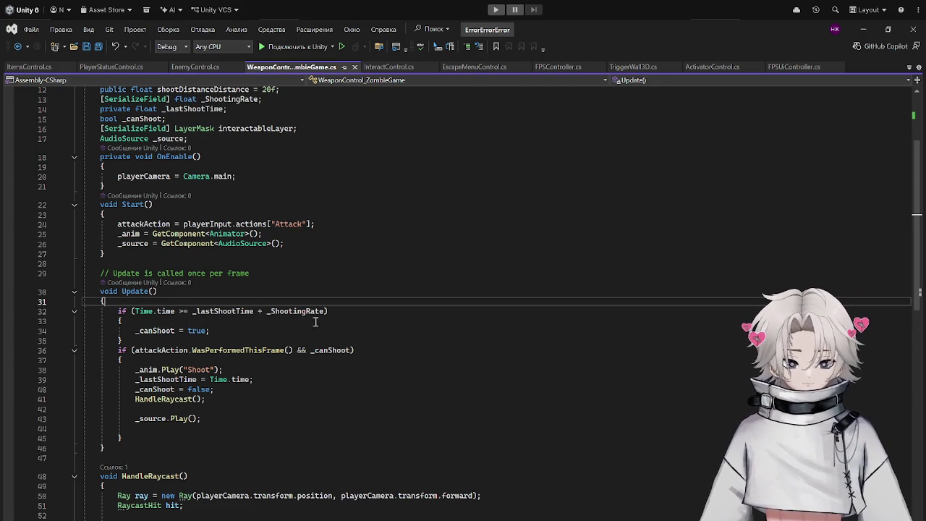
key(Return)
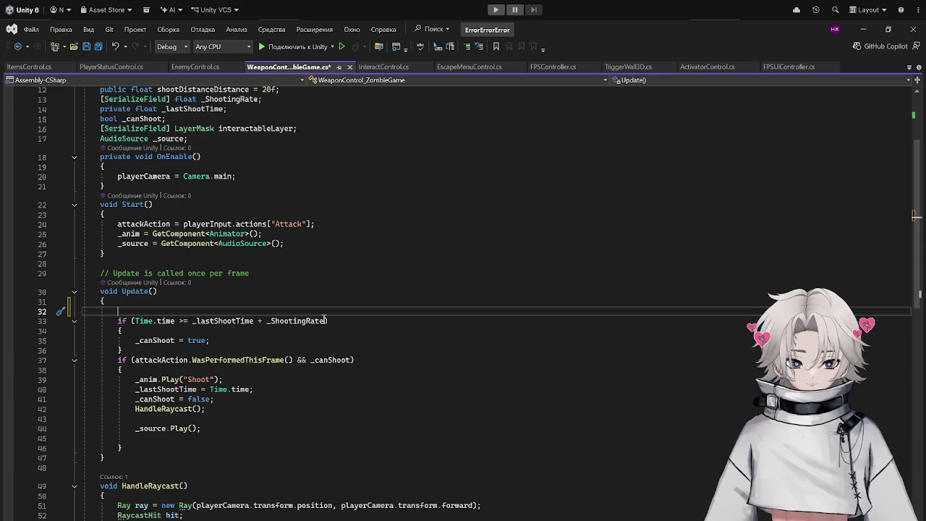
text(pistol)
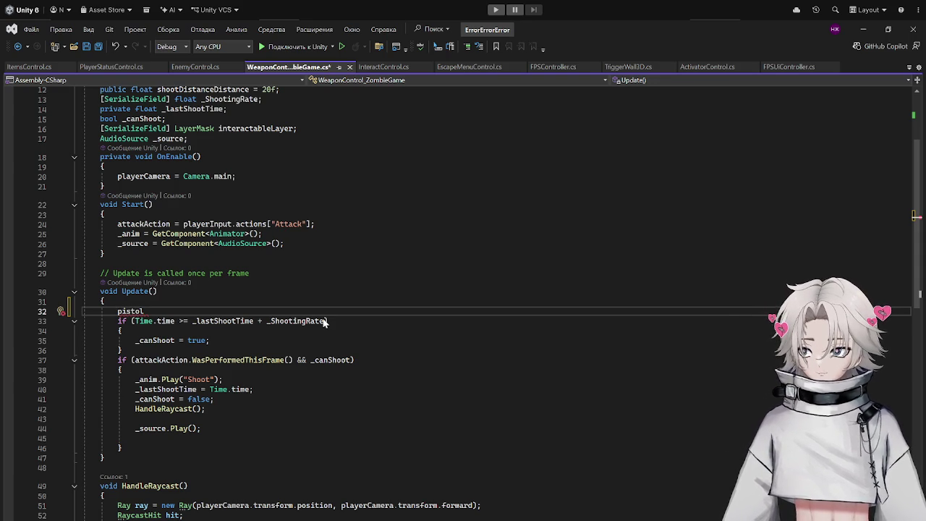
key(BackSpace)
key(BackSpace)
key(BackSpace)
key(BackSpace)
key(BackSpace)
text(if)
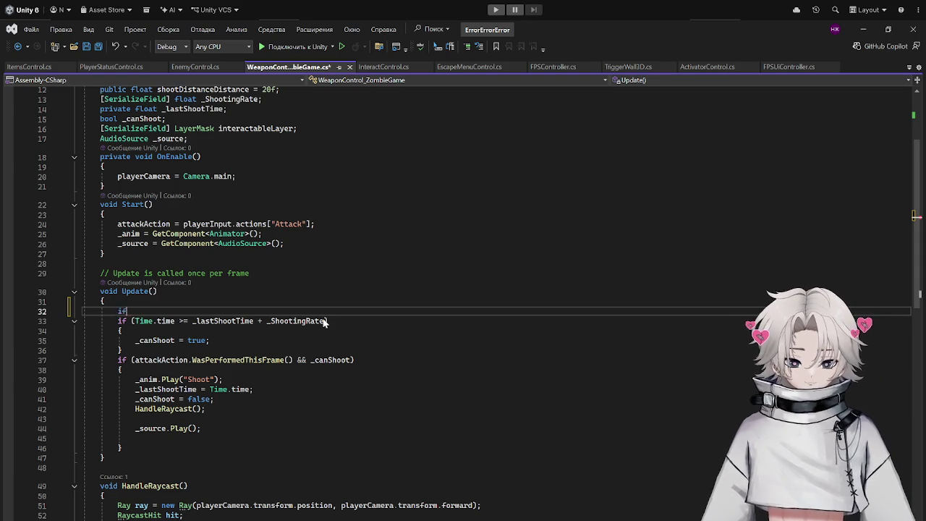
text((_pist)
key(BackSpace)
key(BackSpace)
key(BackSpace)
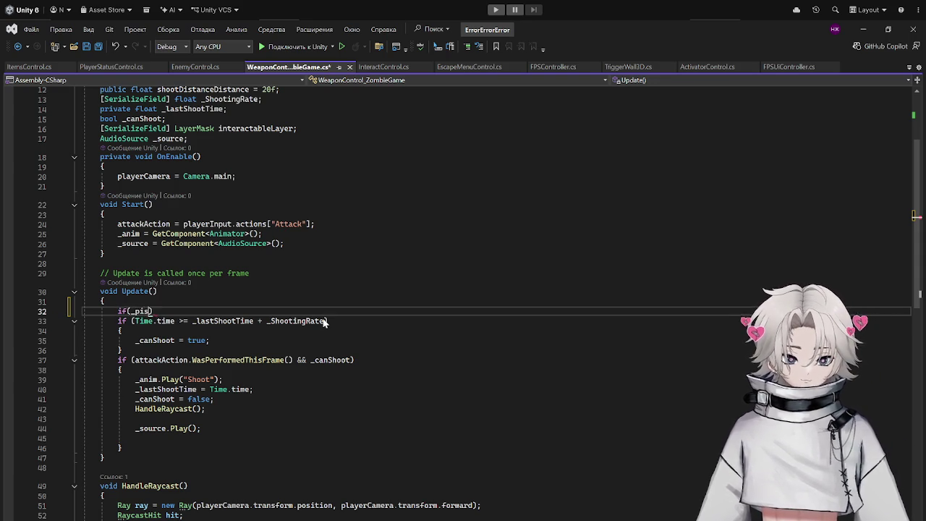
text(pistol)
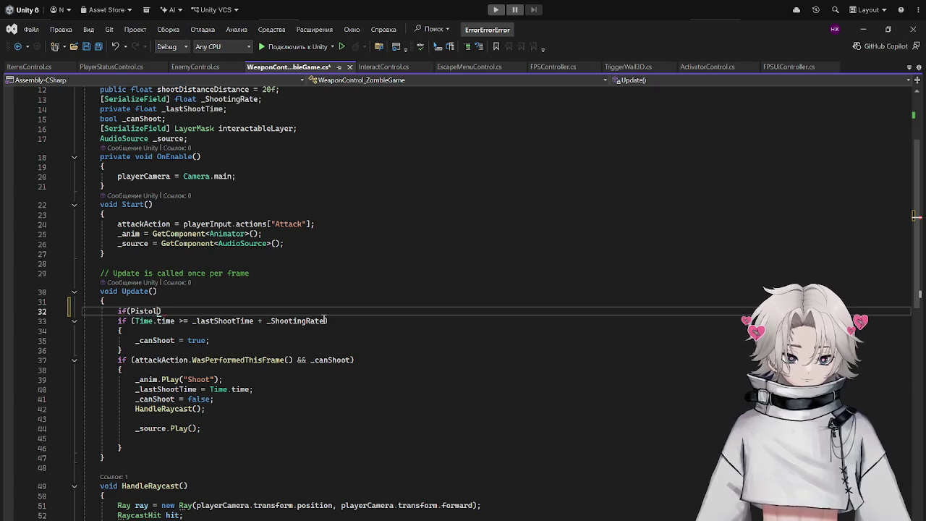
text() {)
key(Return)
key(ctrl+s)
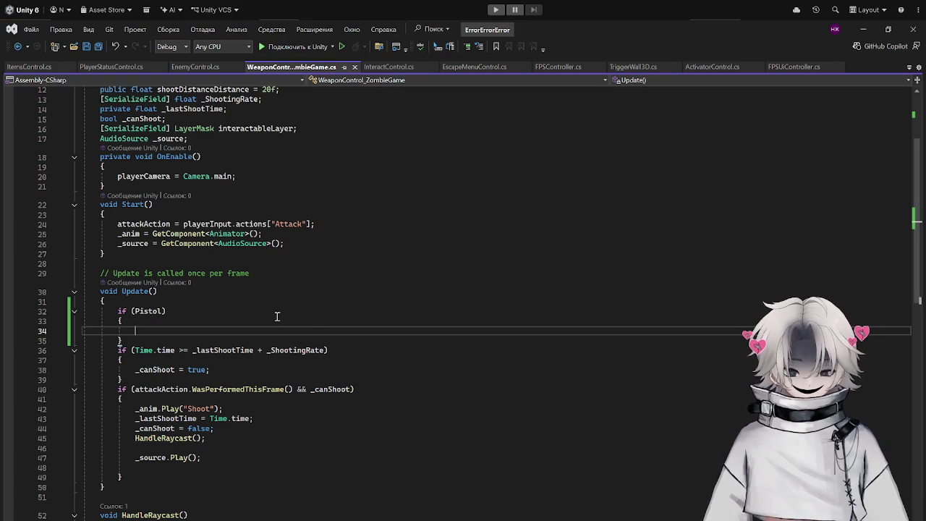
click(165, 312)
text(&&)
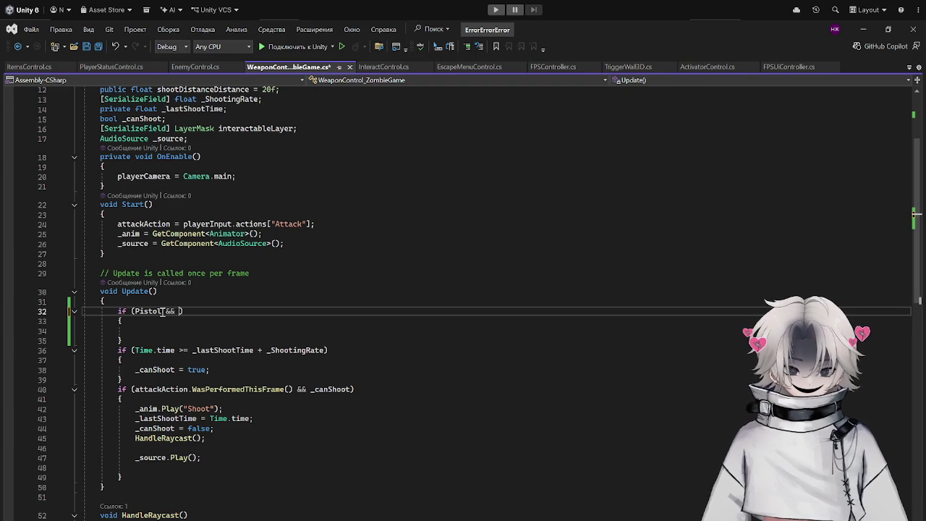
text( _a)
key(BackSpace)
key(BackSpace)
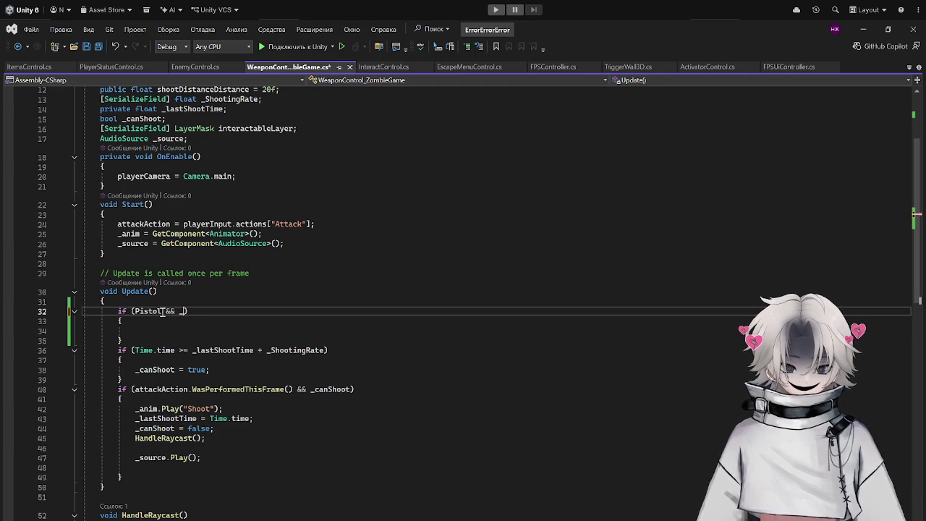
Declare an ItemsControl _ItemsControl; field below the _source field.
scroll(211, 255, up, 4)
click(250, 257)
key(Return)
text(Item)
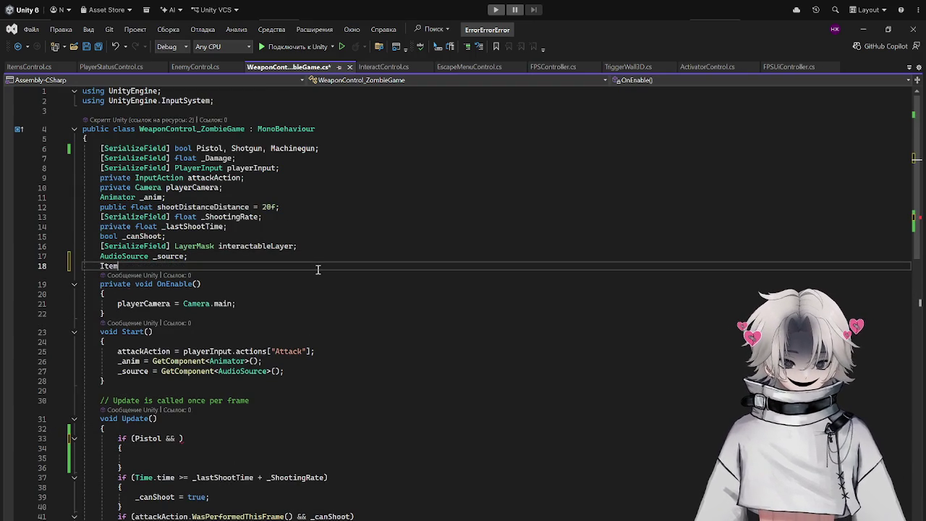
text(sControl _ItemsControl _Items)
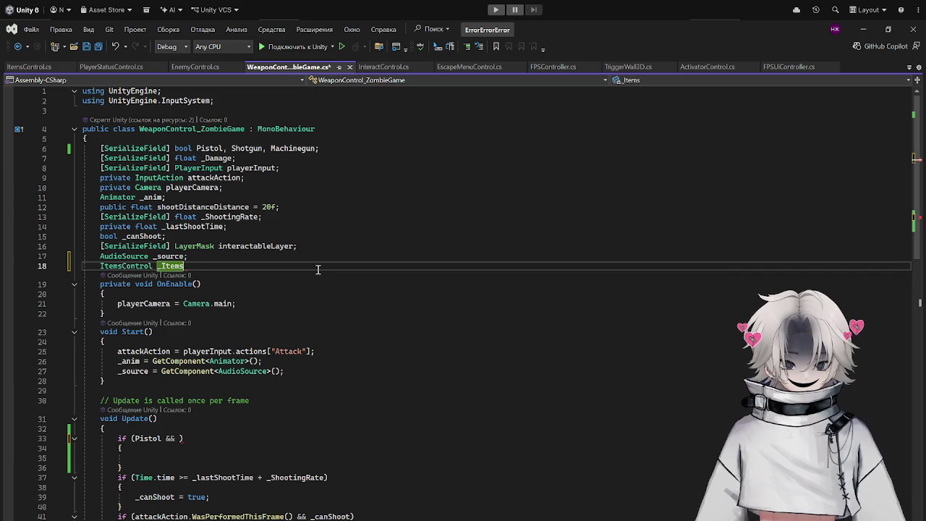
text(ntrol;)
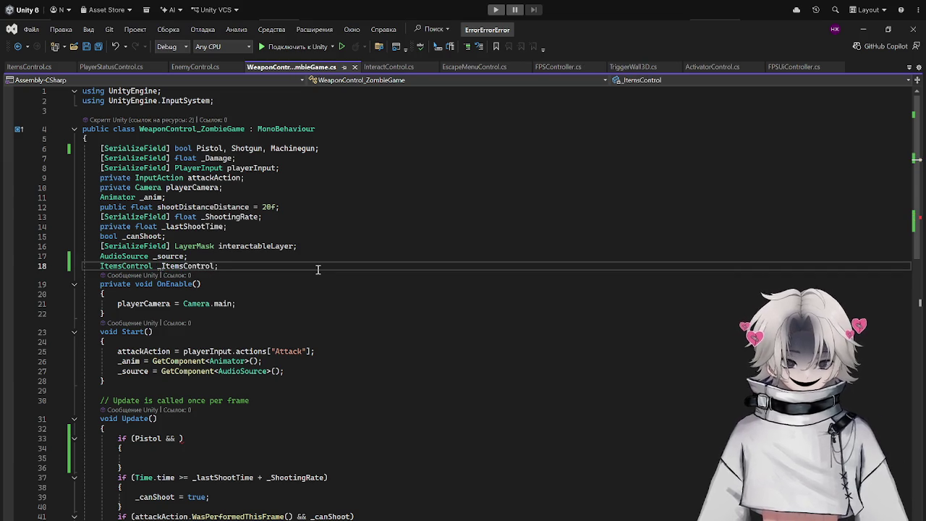
Begin a new line at the end of Start() with _ItemsControl.
click(482, 286)
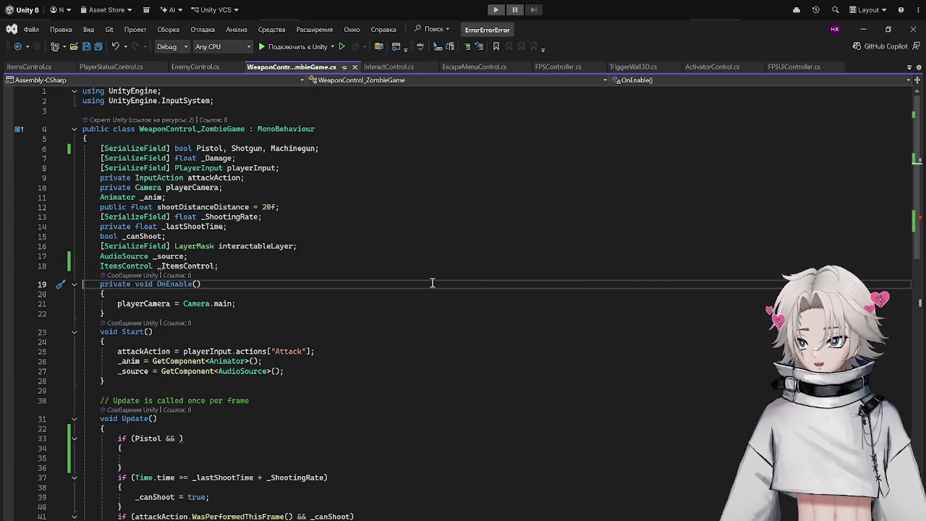
click(253, 298)
click(253, 317)
click(214, 351)
click(295, 370)
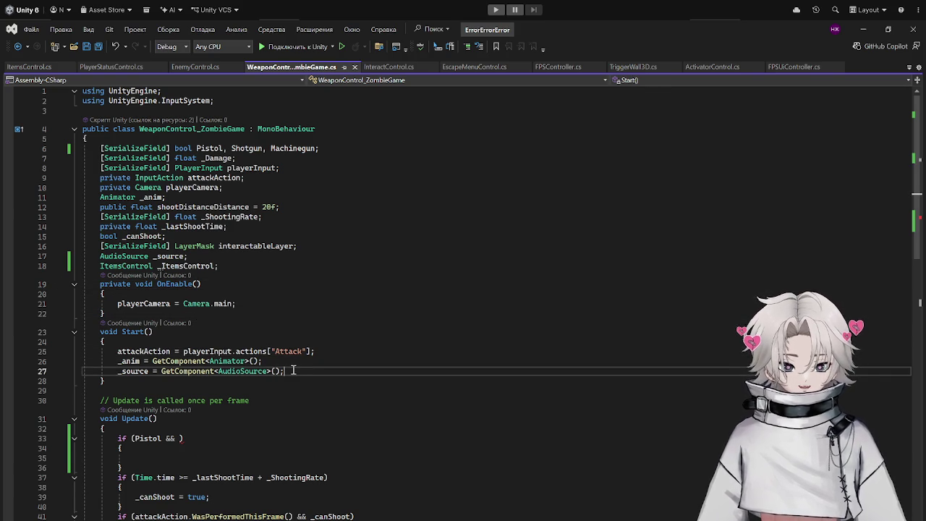
key(Return)
text(_It)
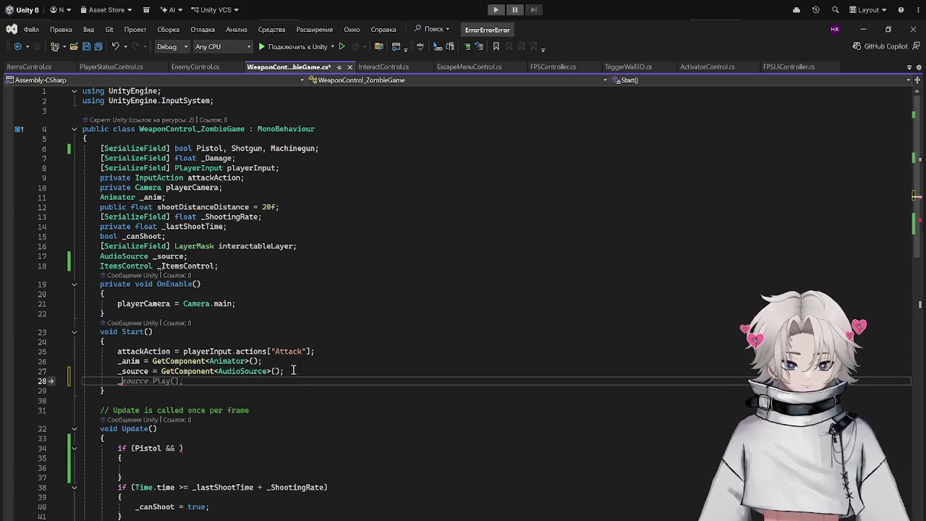
key(Tab)
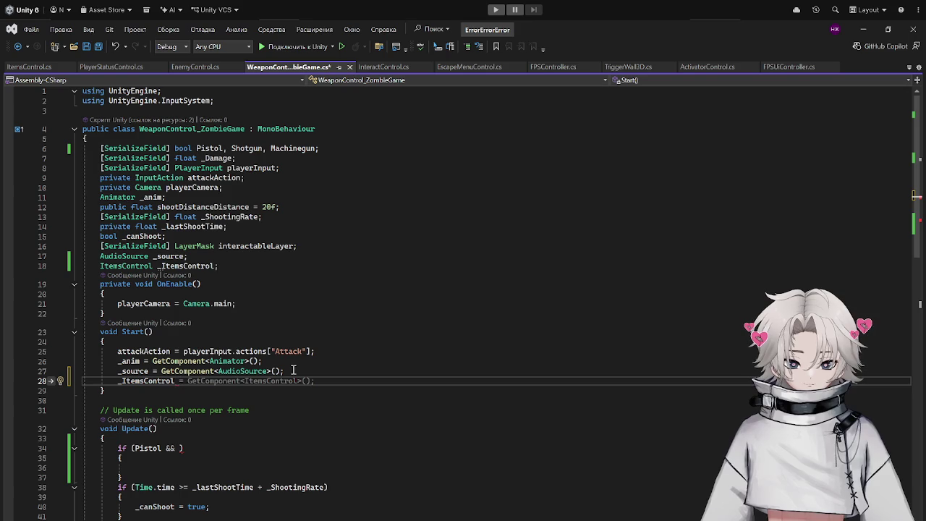
Assign it FindFirstObjectByType<ItemsControl>(); and save the script.
text(=)
key(BackSpace)
text(= FindFir)
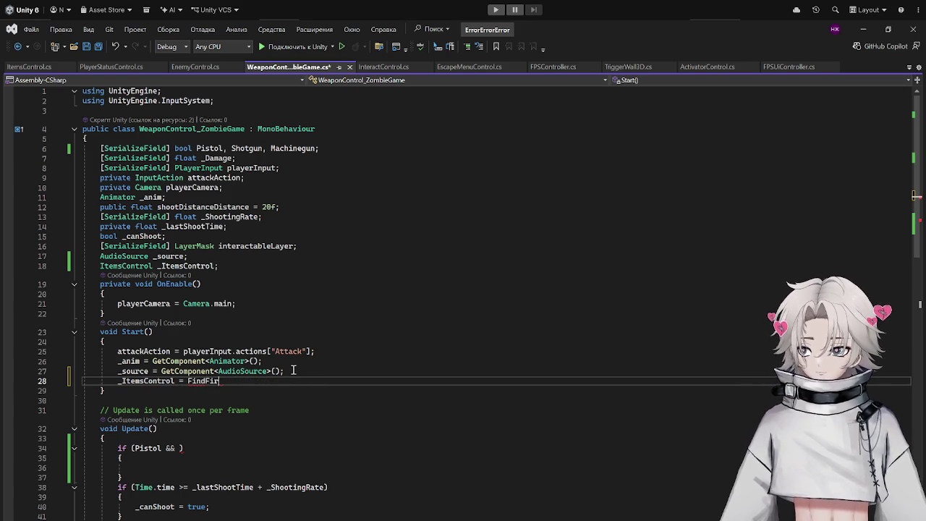
key(Tab)
text(<)
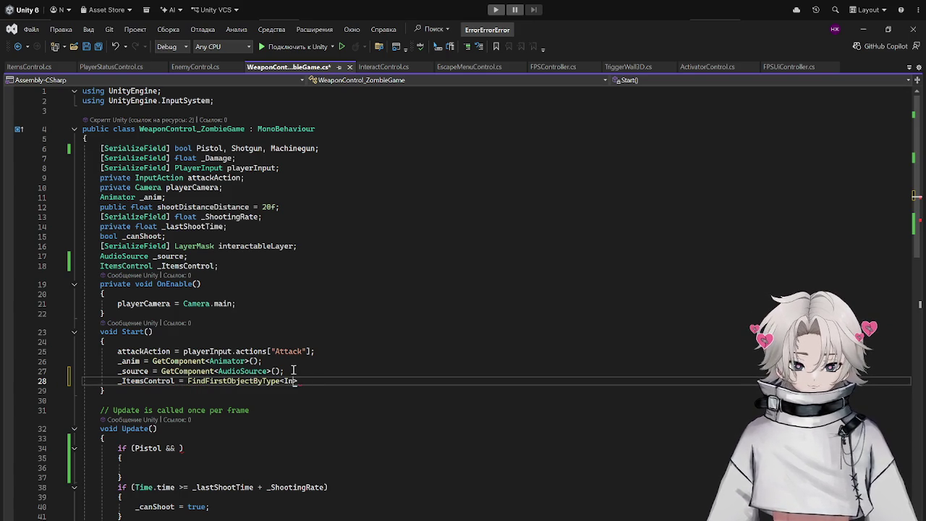
text(Items)
key(Tab)
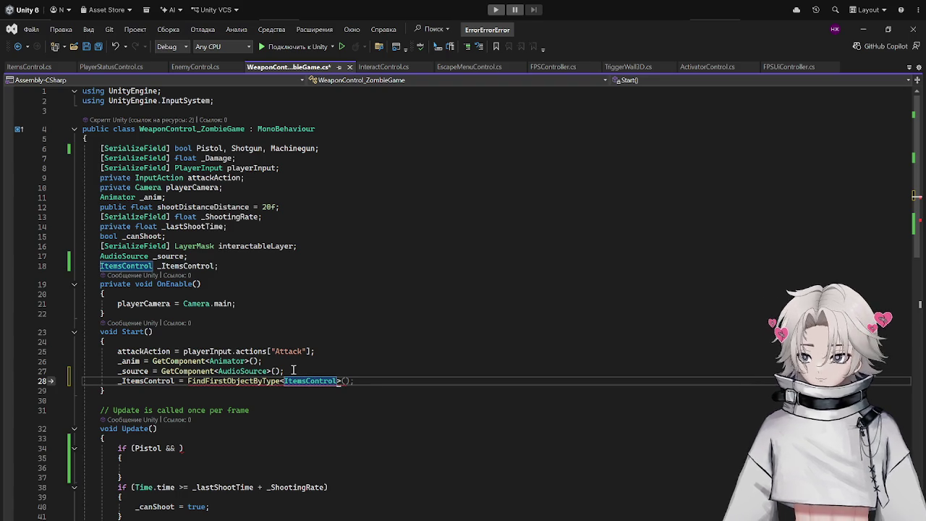
key(Escape)
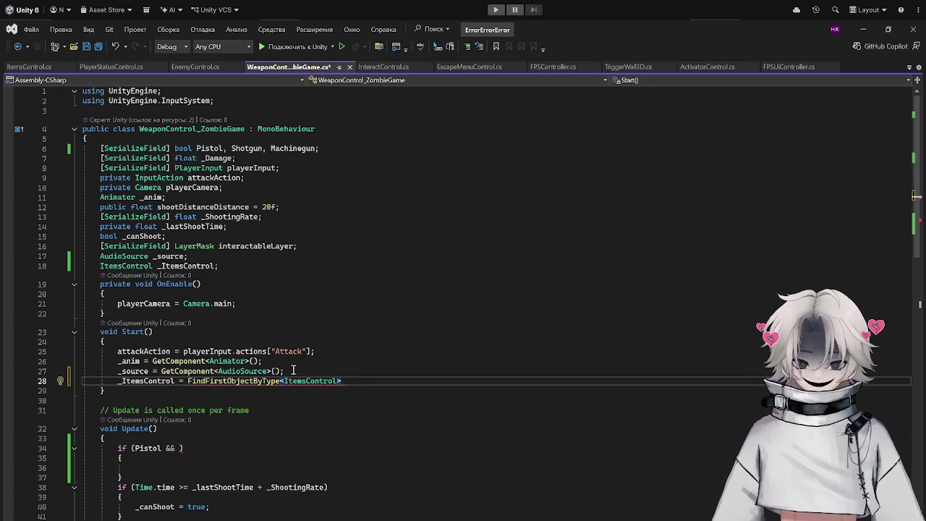
text(();)
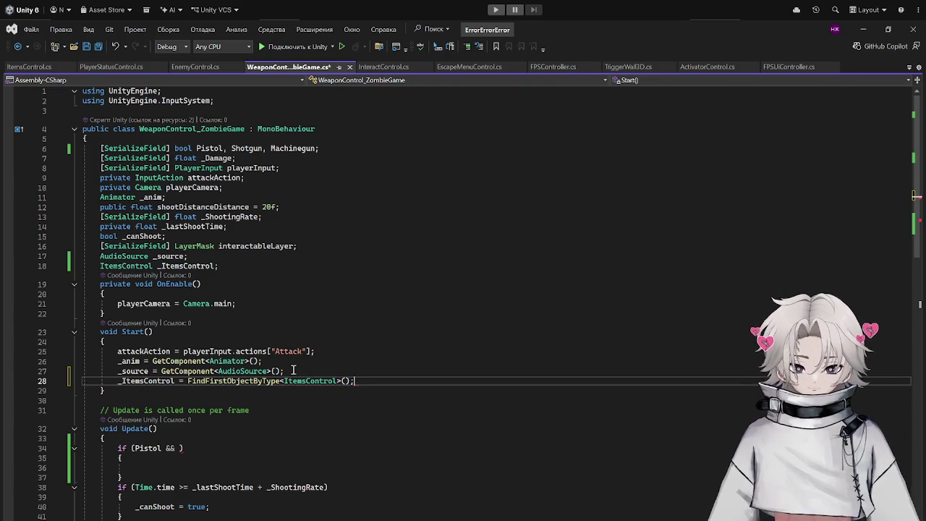
key(ctrl+s)
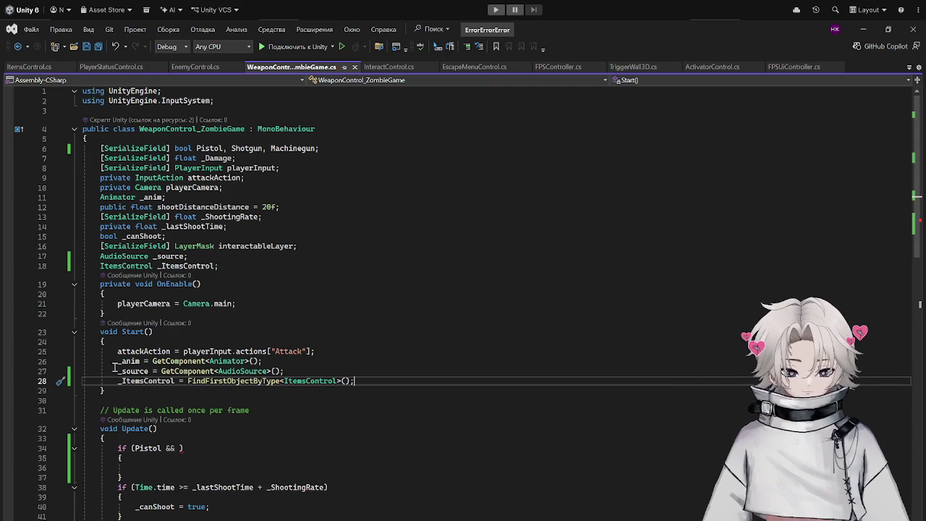
scroll(114, 368, down, 3)
click(179, 419)
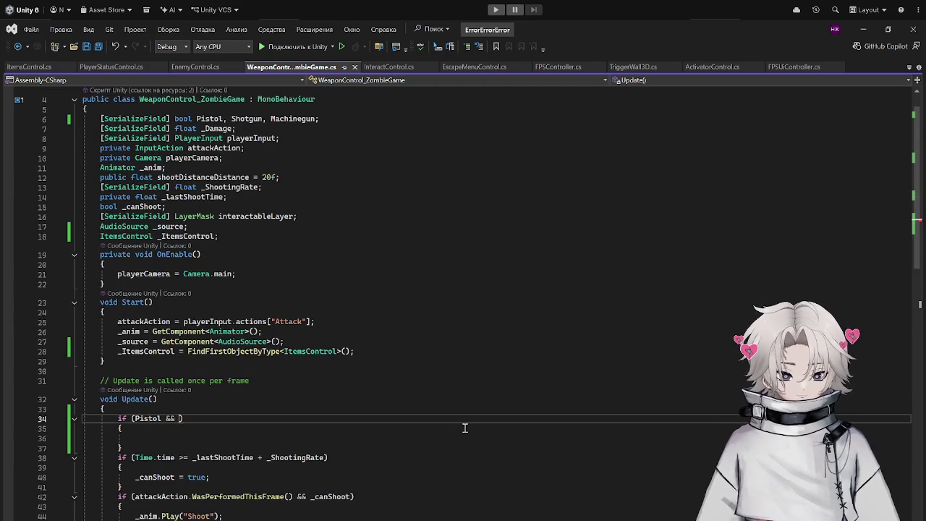
Extend the Pistol if condition with _ItemsControl._PistolAmmo compared against 0.
text(_It)
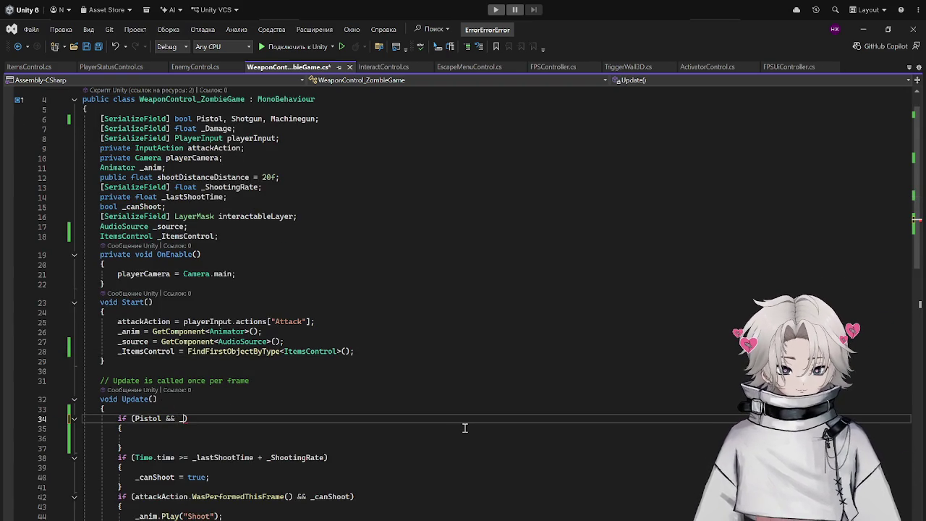
text(emsControl.did)
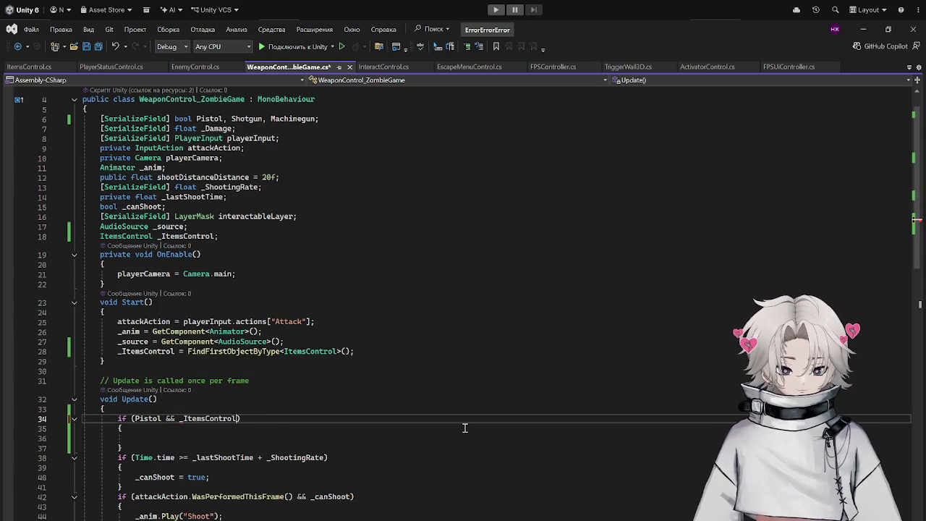
key(BackSpace)
key(BackSpace)
key(BackSpace)
text(_P)
key(Tab)
text(<)
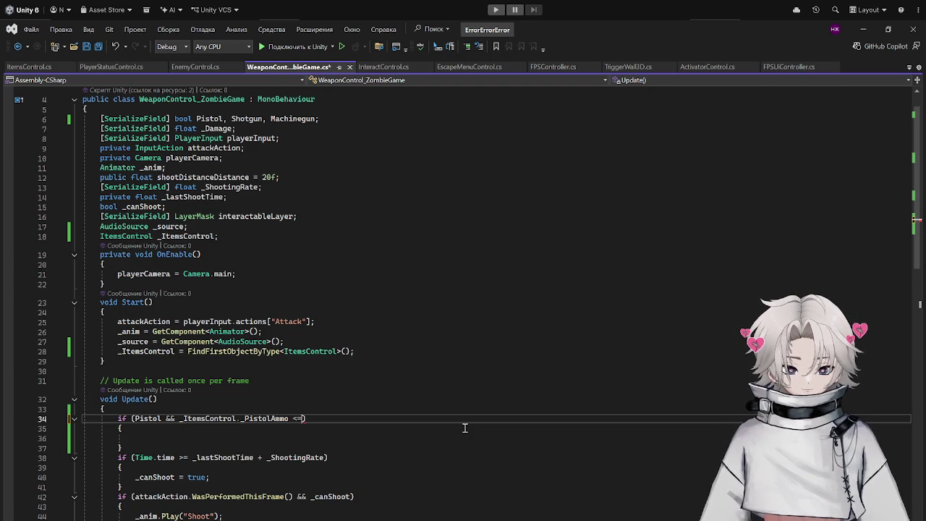
text(=)
key(BackSpace)
text(< =)
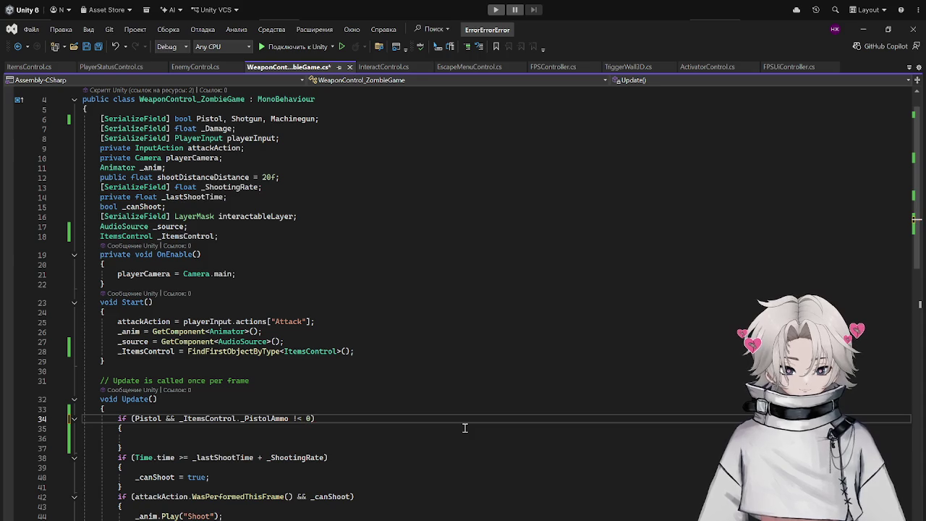
Add an empty line after the if block and save the script.
click(227, 438)
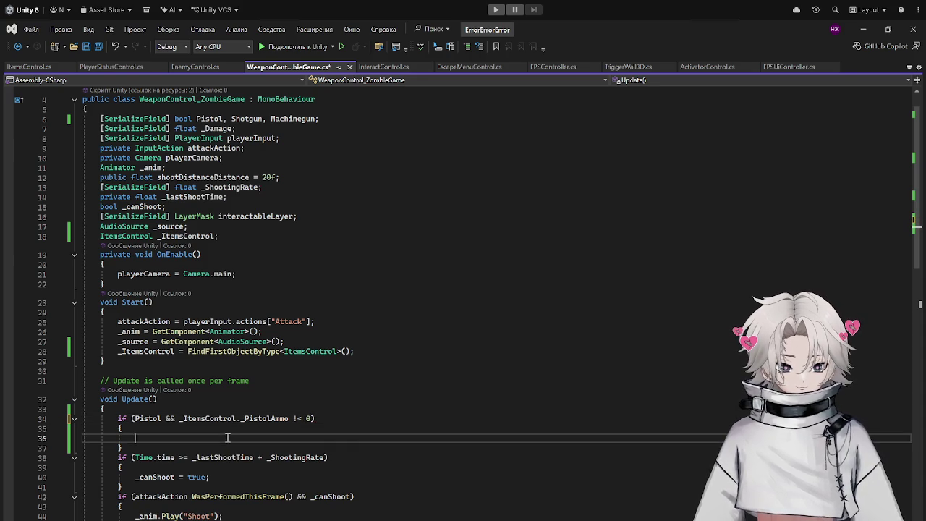
click(253, 446)
key(Return)
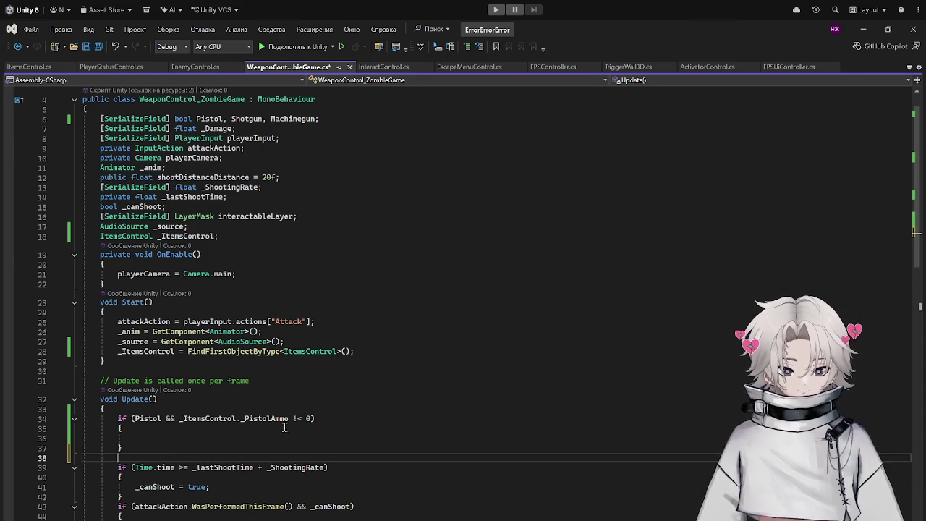
click(229, 436)
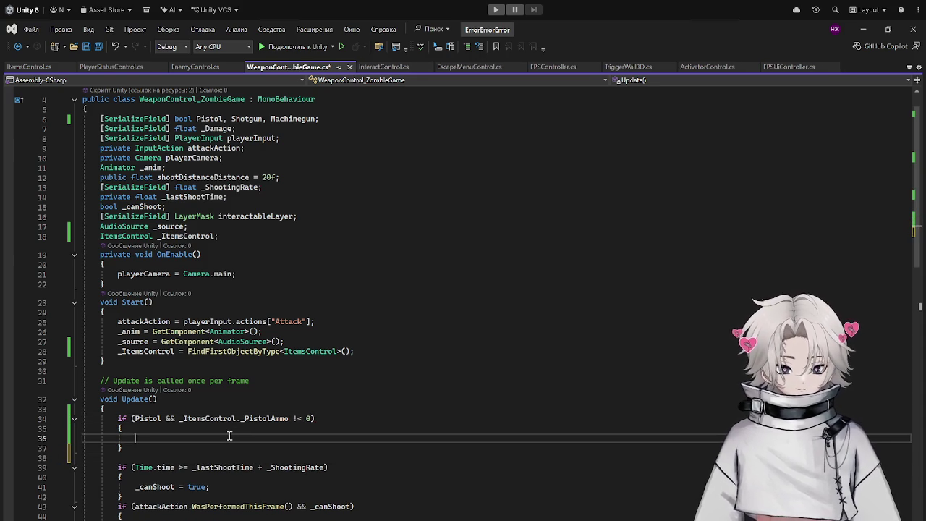
key(ctrl+s)
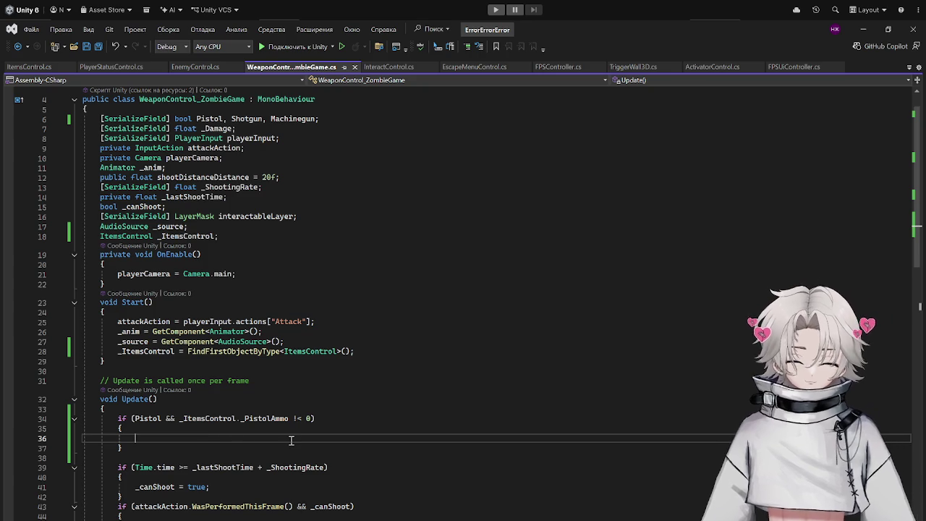
scroll(111, 305, down, 5)
drag(115, 292, 157, 324)
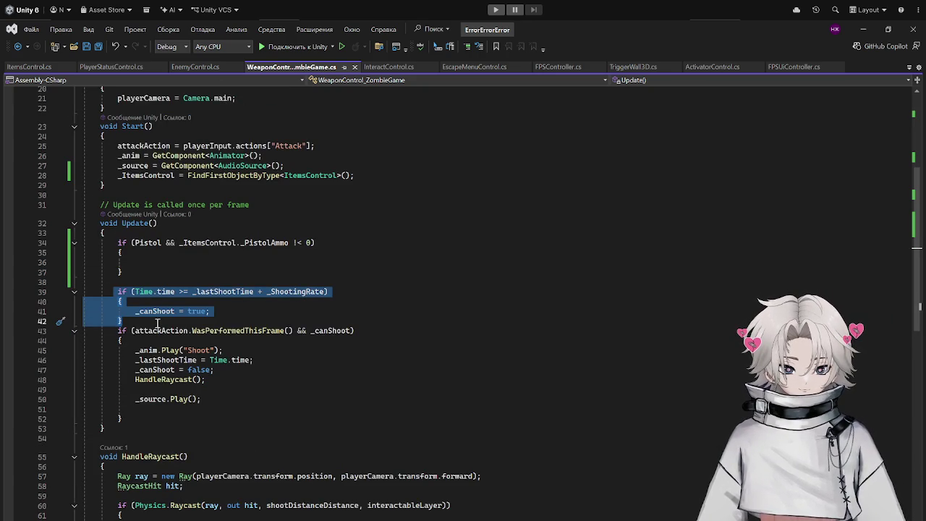
Cut the timing and firing code below the ammo check out of Update().
click(164, 282)
drag(179, 243, 308, 245)
click(165, 268)
click(153, 282)
drag(101, 291, 187, 399)
key(ctrl+c)
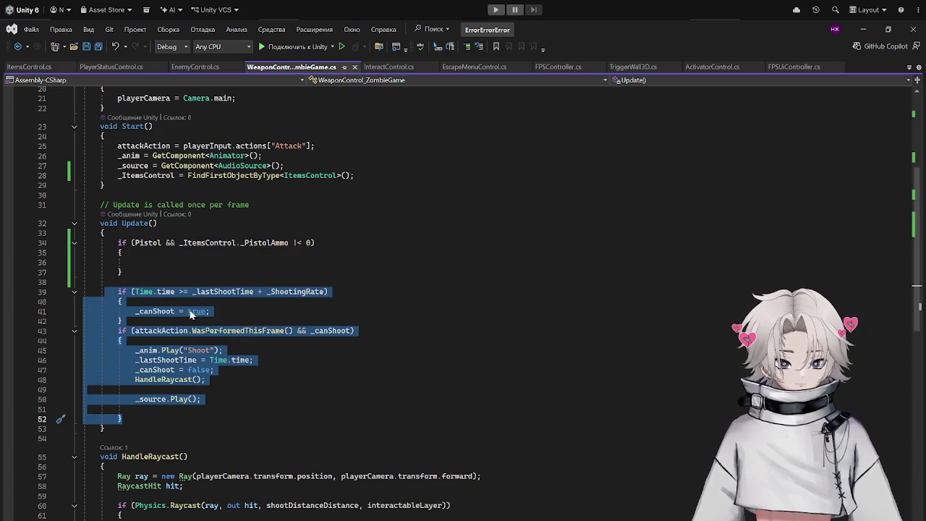
key(Delete)
Create a void Shoot() method containing the pasted firing code.
click(137, 304)
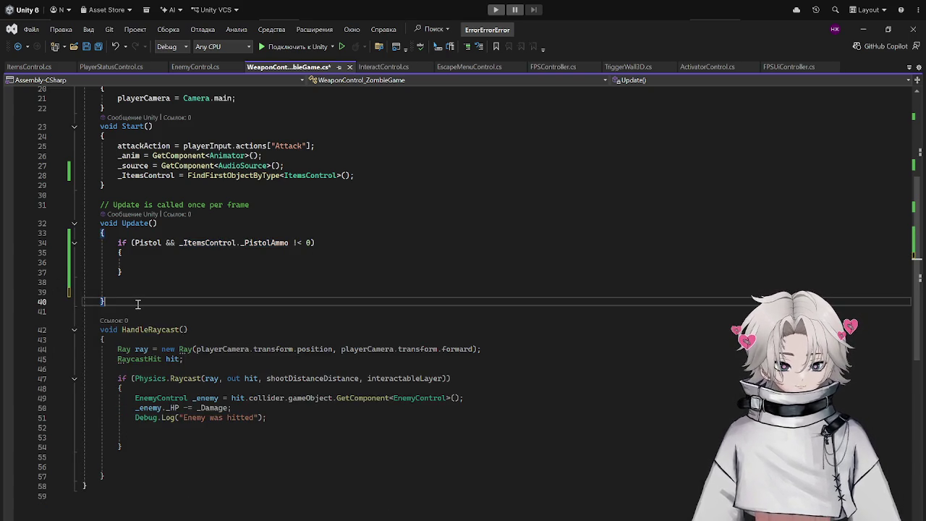
key(Return)
key(Return)
text(void Shoot())
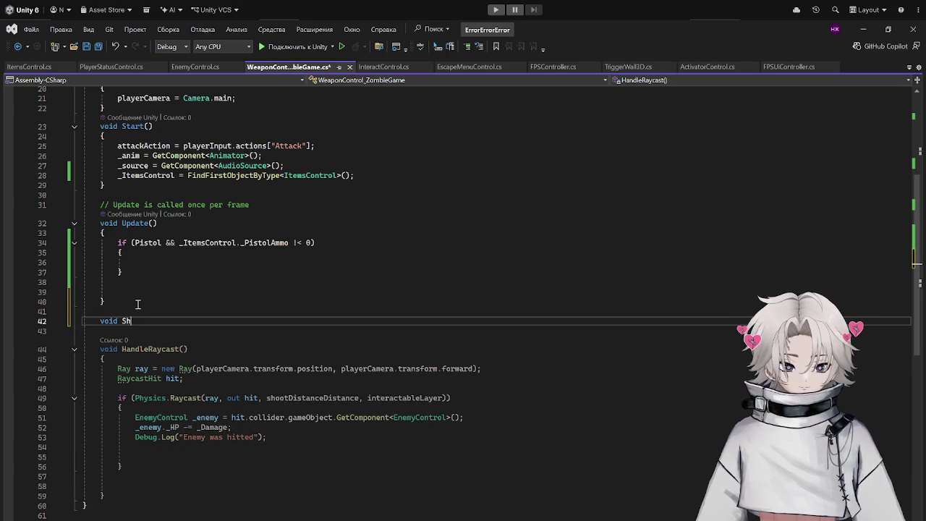
key(Return)
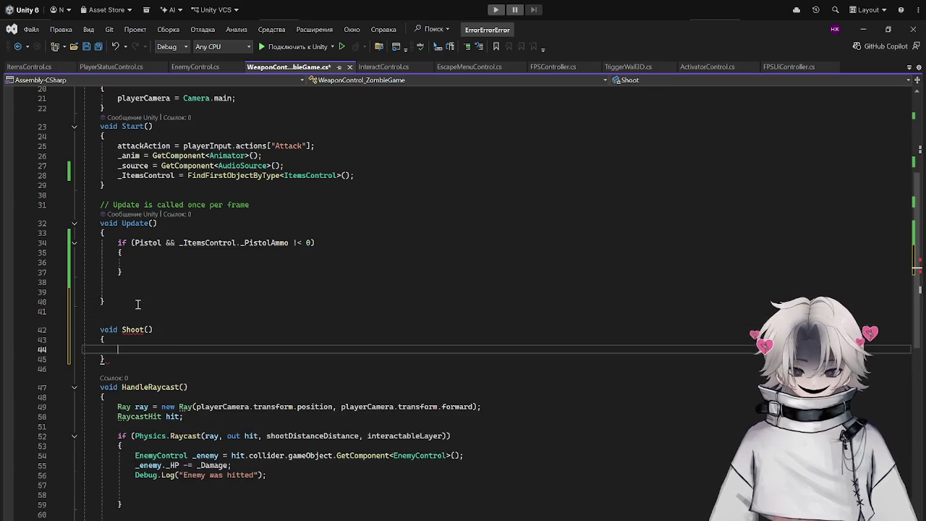
key(ctrl+v)
Call Shoot(); inside the pistol ammo-check block and save.
click(152, 265)
text(S)
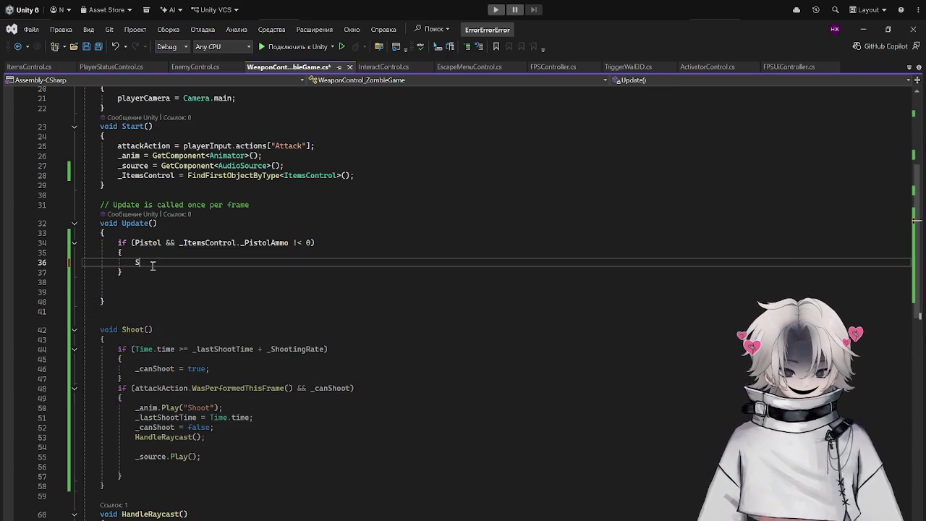
text(hoot();)
key(ctrl+s)
Try a duplicate ammo-check block for the shotgun, then delete it.
scroll(123, 250, up, 3)
mouse_move(116, 331)
mouse_down()
mouse_move(255, 366)
mouse_move(145, 360)
mouse_up()
click(145, 360)
key(Return)
key(Return)
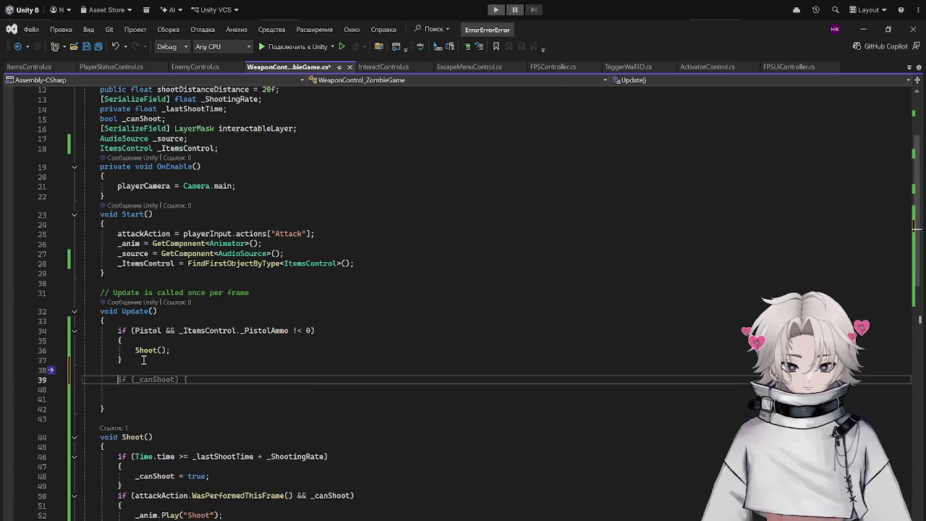
key(Tab)
double_click(160, 379)
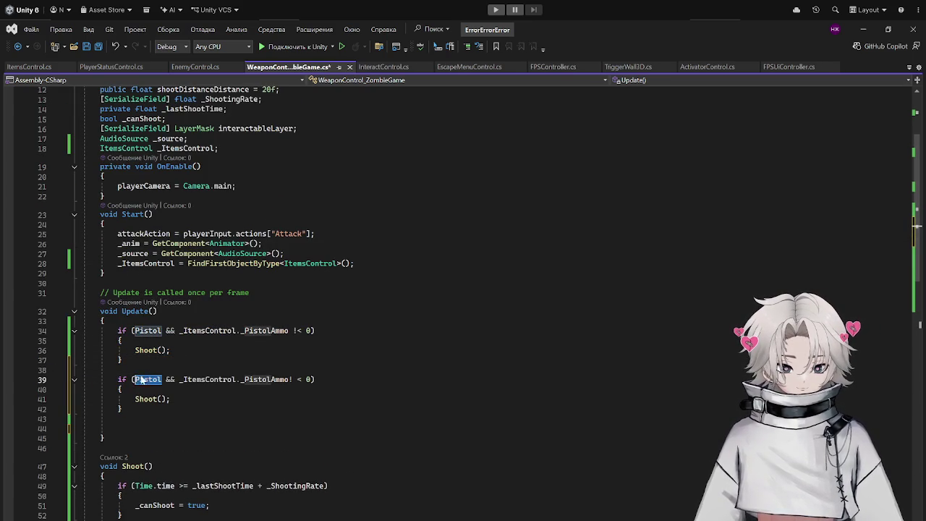
key(BackSpace)
text(Shot)
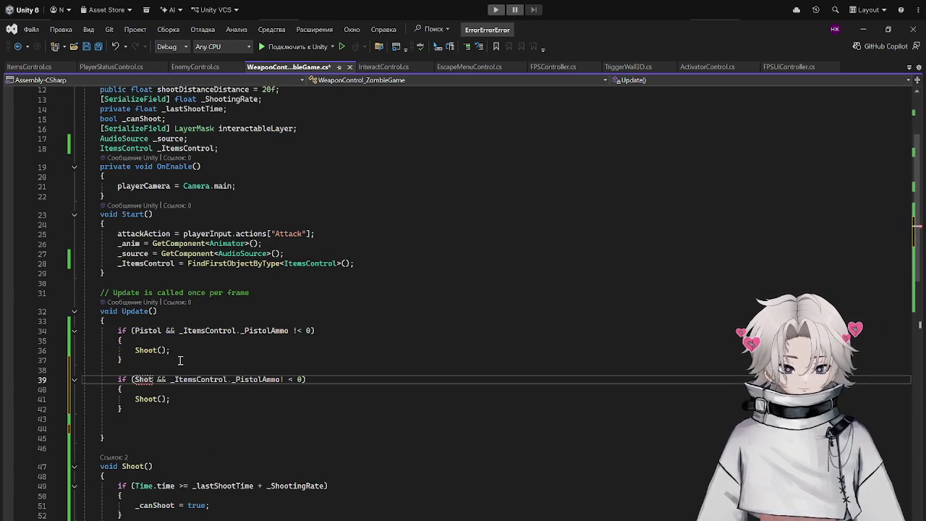
mouse_move(118, 379)
mouse_down()
mouse_move(163, 402)
mouse_move(122, 409)
mouse_up()
key(BackSpace)
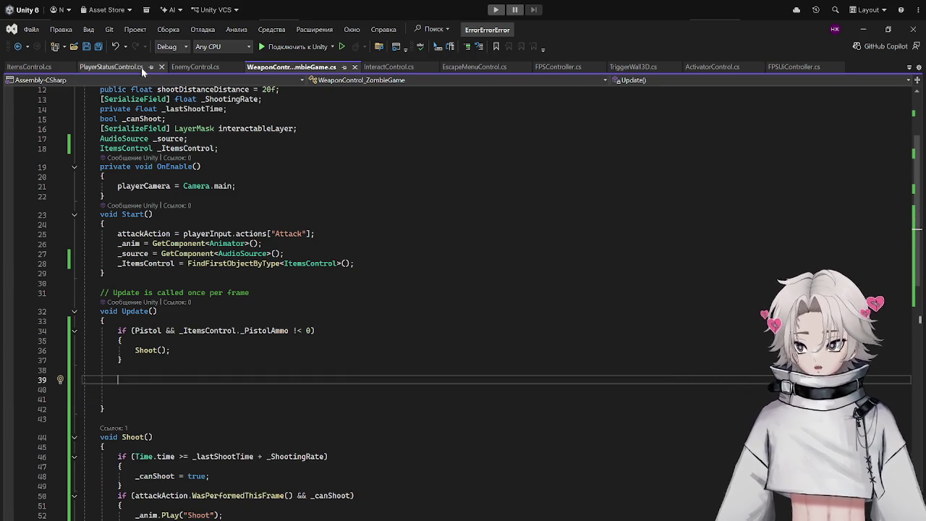
Look over ItemsControl.cs, PlayerStatusControl.cs and EnemyControl.cs, then return to Unity.
click(37, 67)
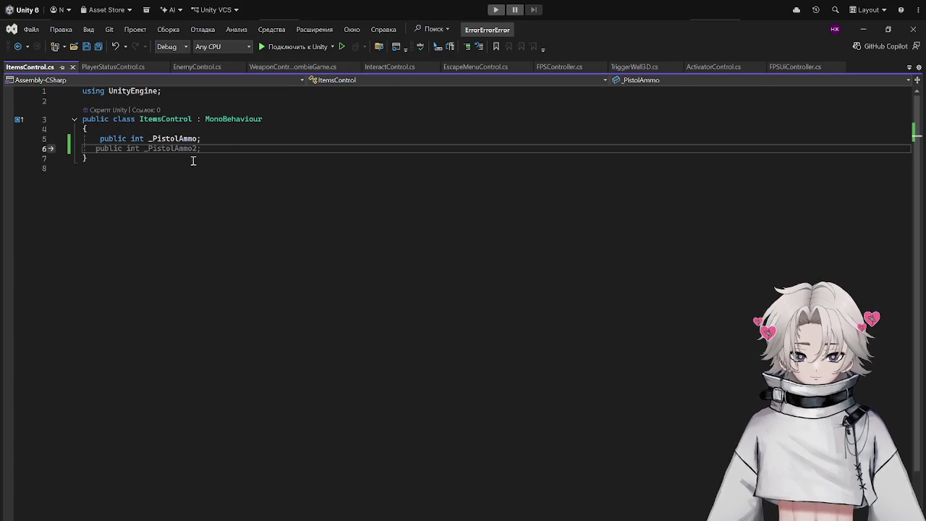
click(102, 67)
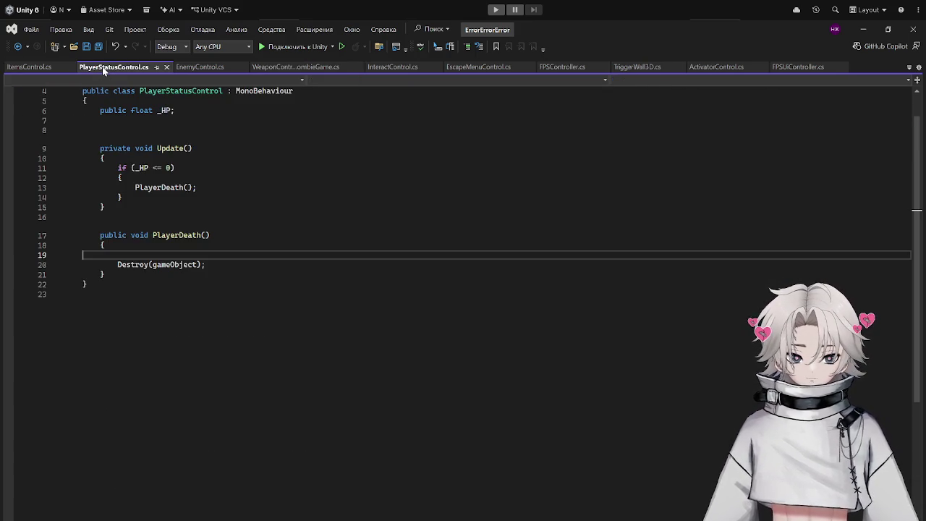
click(181, 67)
scroll(408, 108, up, 9)
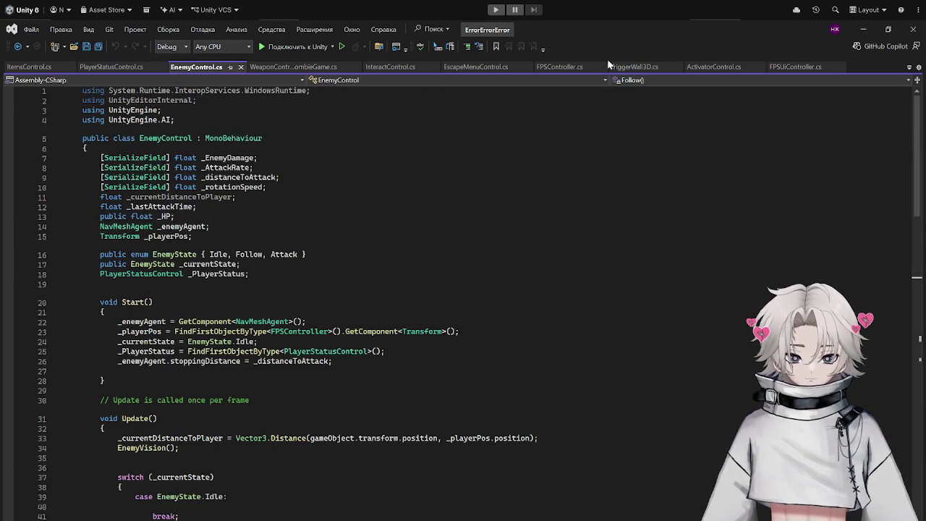
click(864, 30)
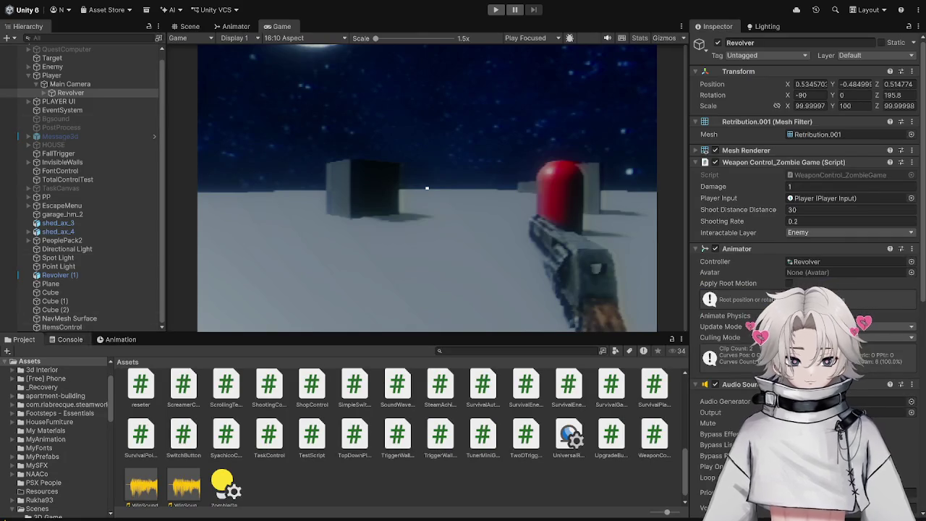